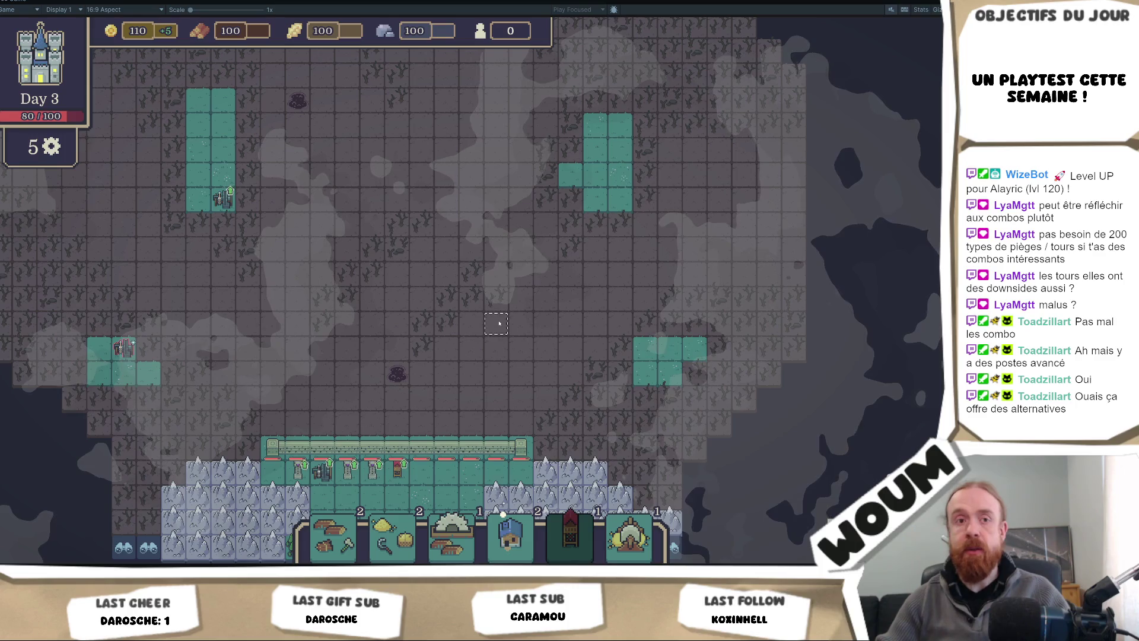
Step: Start a defence placement, cancel it, and pan the Day 3 map north and south
{"action": "left_click", "coordinate": [499, 323]}
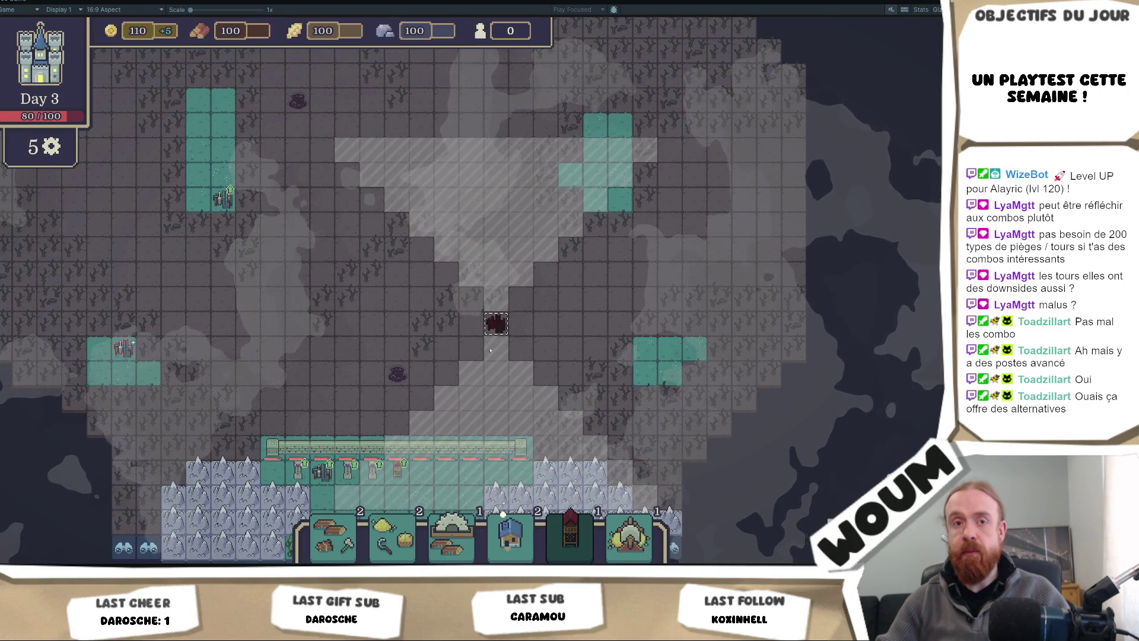
{"action": "key", "text": "s"}
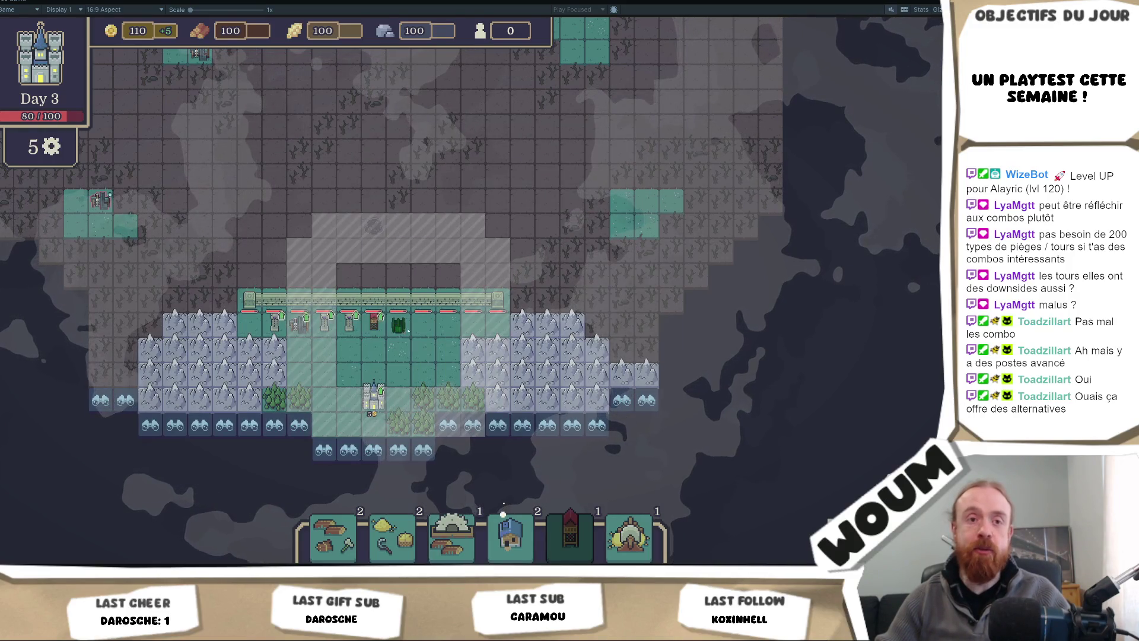
{"action": "right_click", "coordinate": [510, 342]}
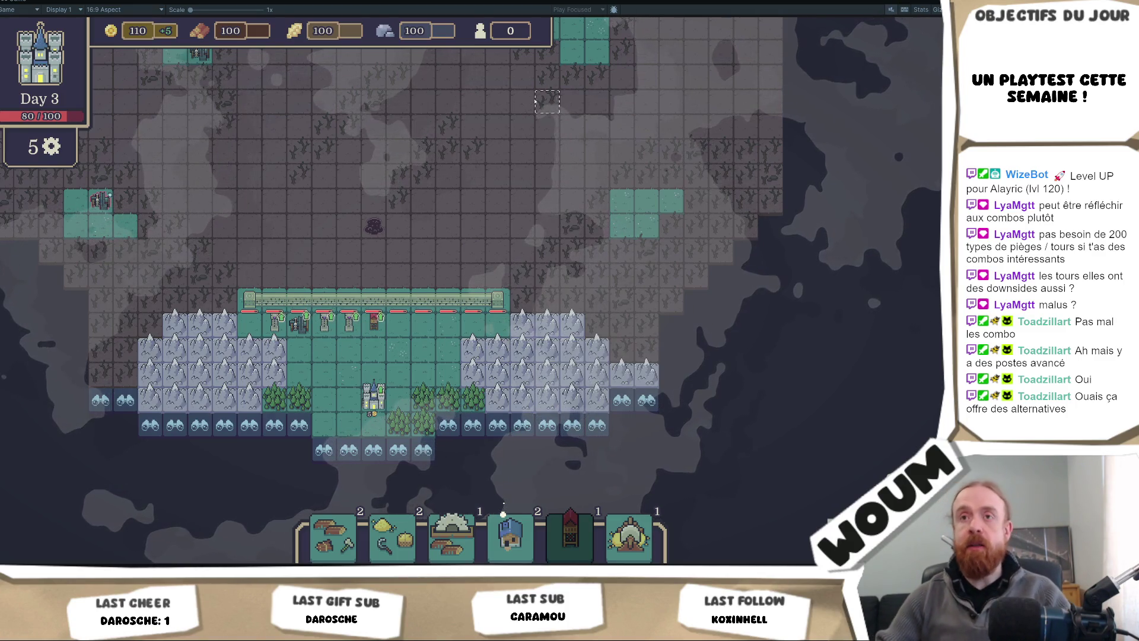
{"action": "key", "text": "w"}
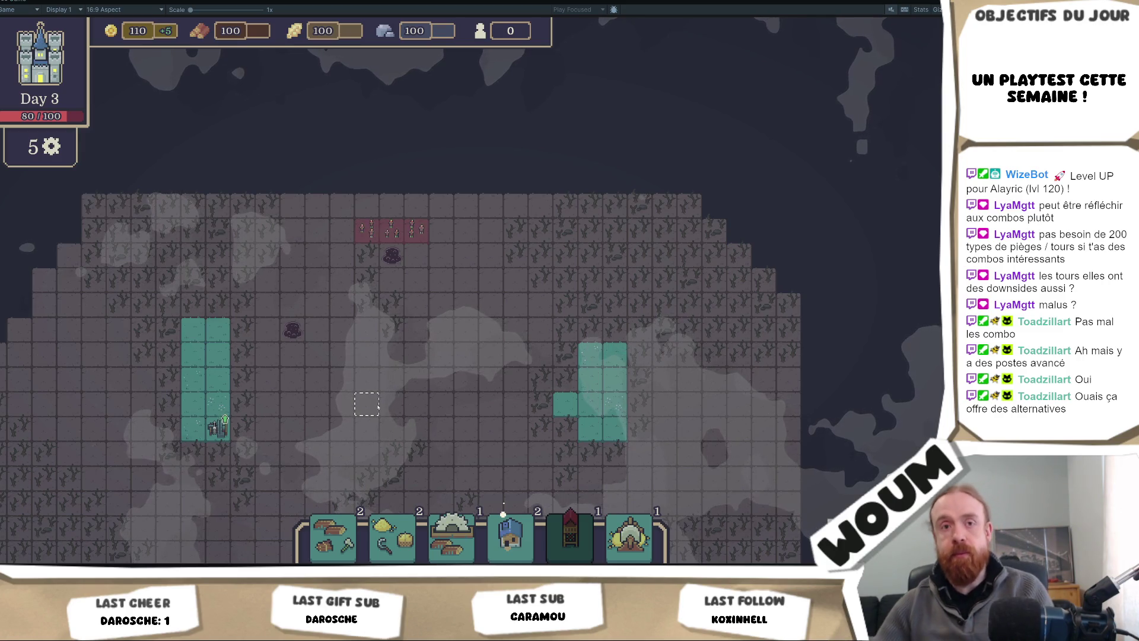
{"action": "key", "text": "s"}
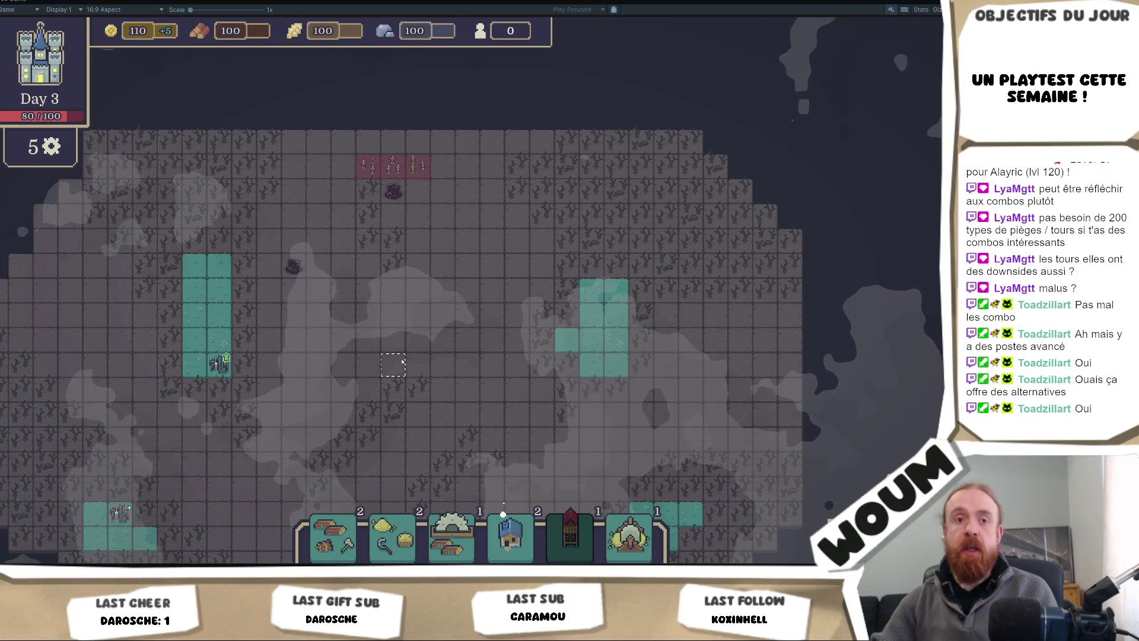
{"action": "scroll", "coordinate": [403, 361], "scroll_direction": "up", "scroll_amount": 1}
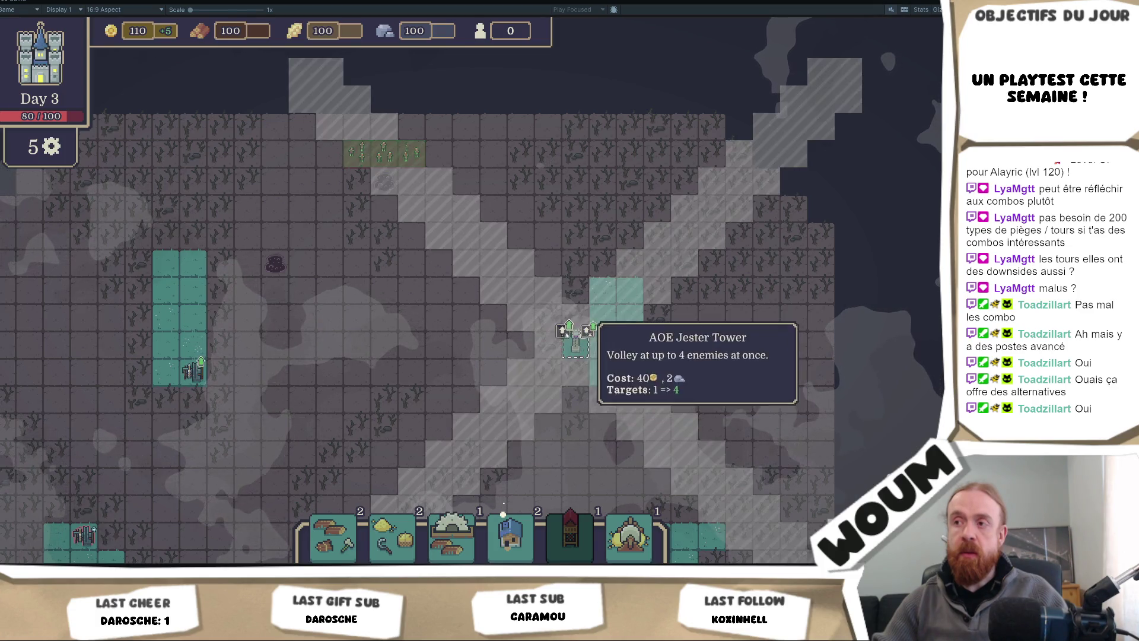
Step: Place the Jester Tower on the right-hand teal plot and upgrade it with Fire Element
{"action": "left_click", "coordinate": [575, 337]}
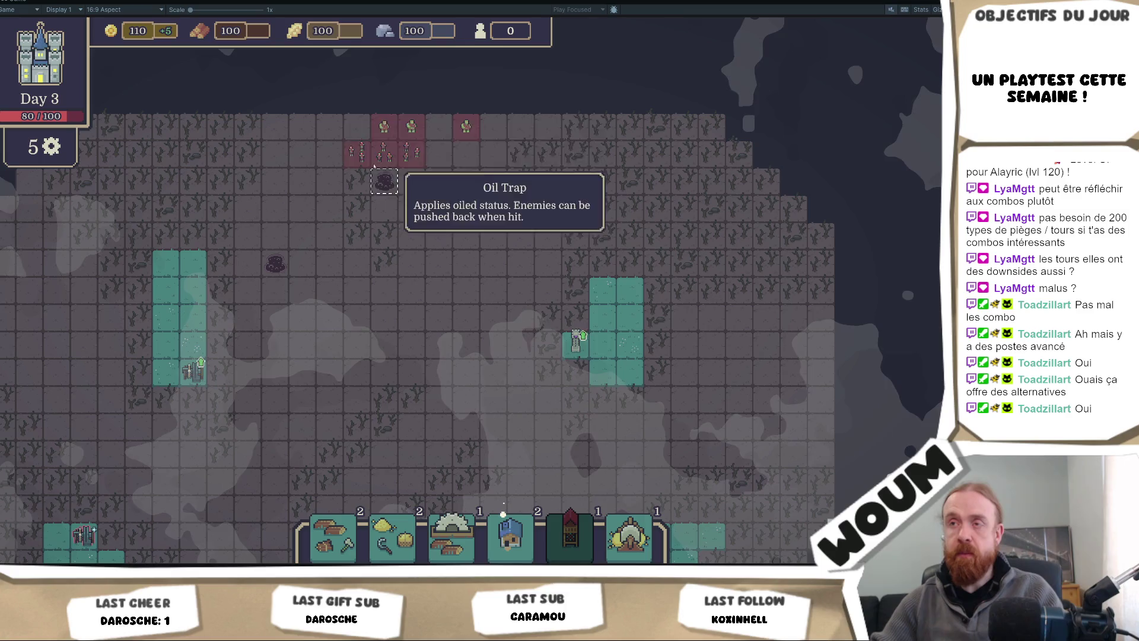
{"action": "mouse_move", "coordinate": [567, 351]}
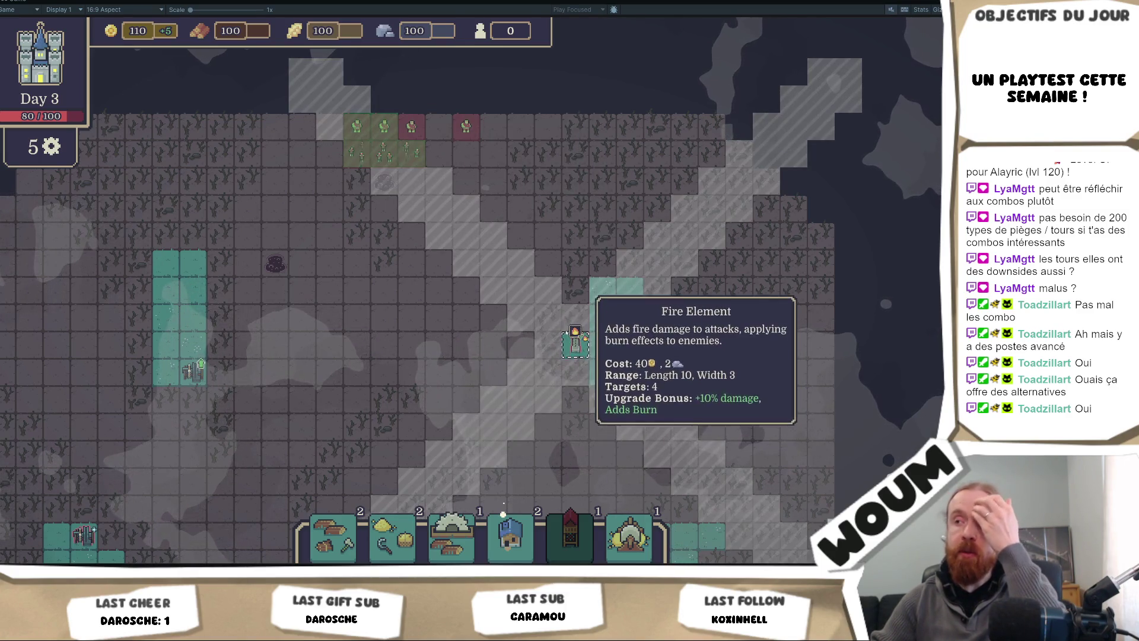
{"action": "left_click", "coordinate": [562, 331]}
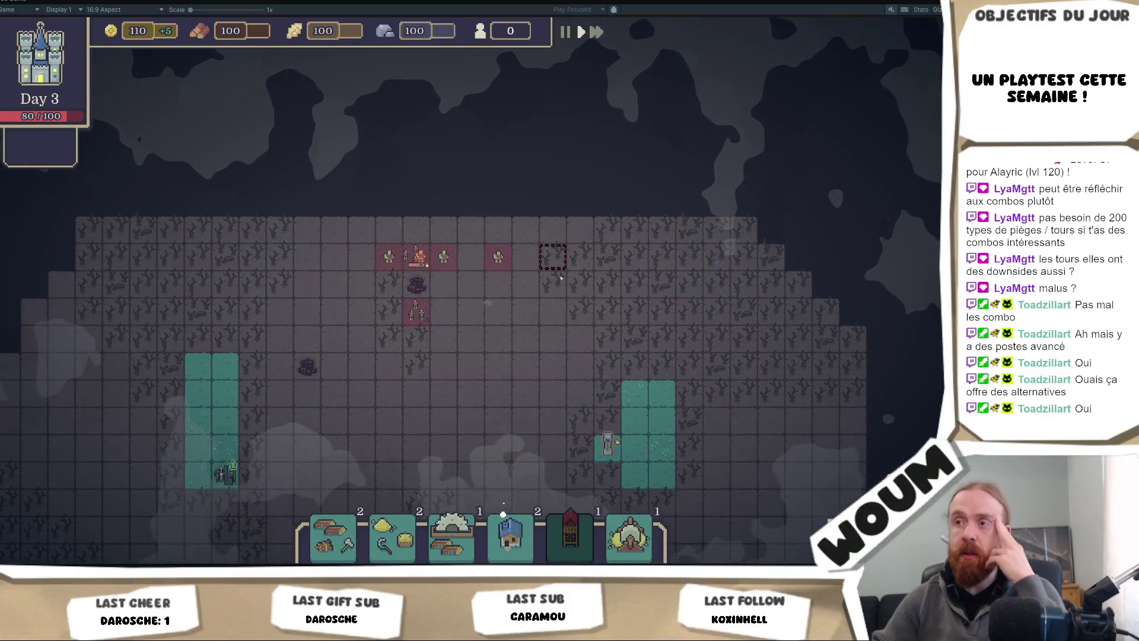
{"action": "scroll", "coordinate": [561, 277], "scroll_direction": "up", "scroll_amount": 1}
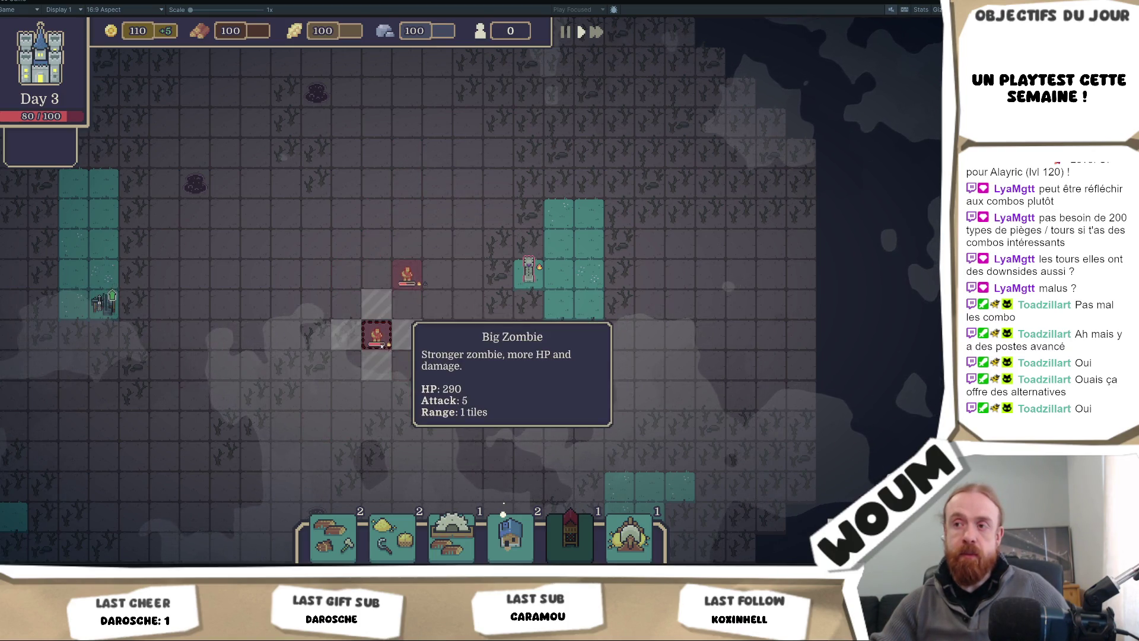
{"action": "key", "text": "s"}
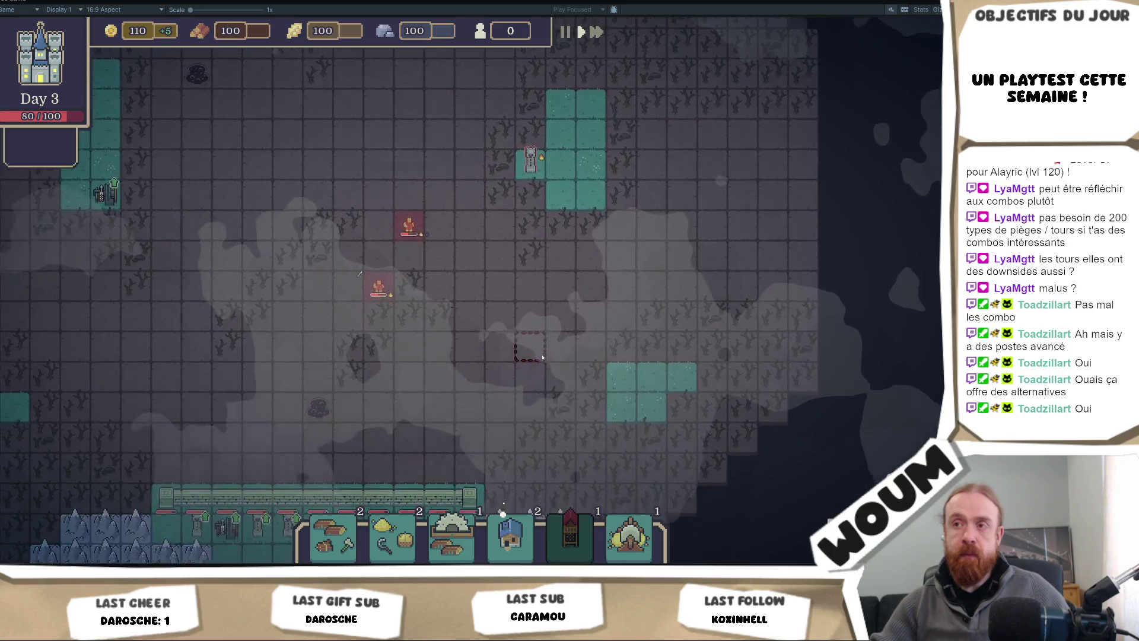
{"action": "key", "text": "s"}
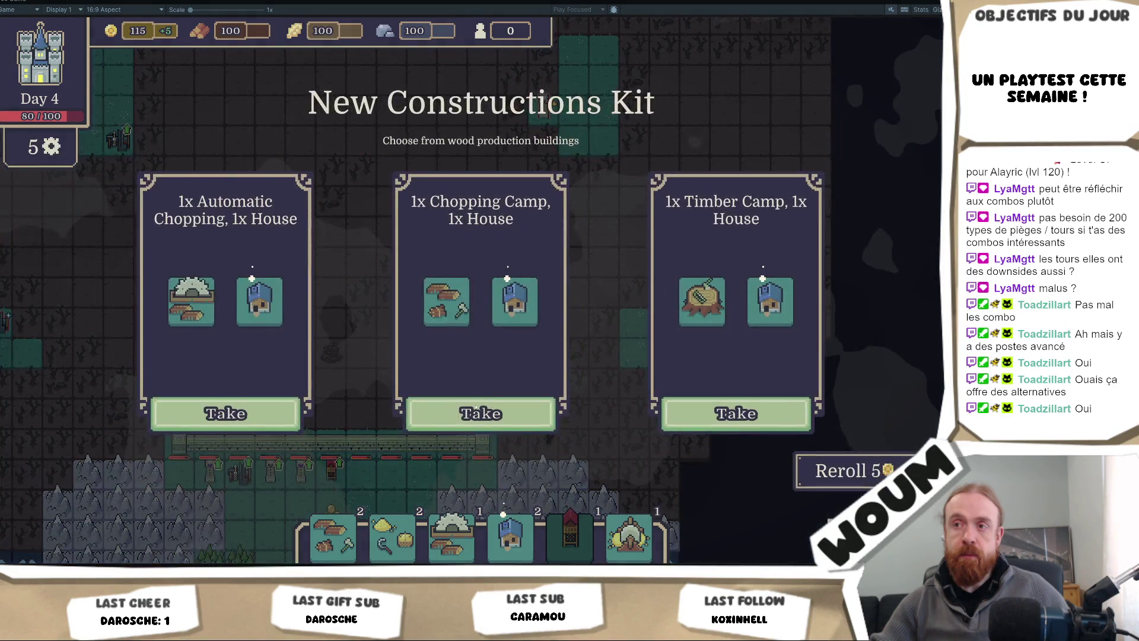
Step: Take the Automatic Chopping/House kit and the Scout Post
{"action": "left_click", "coordinate": [270, 426]}
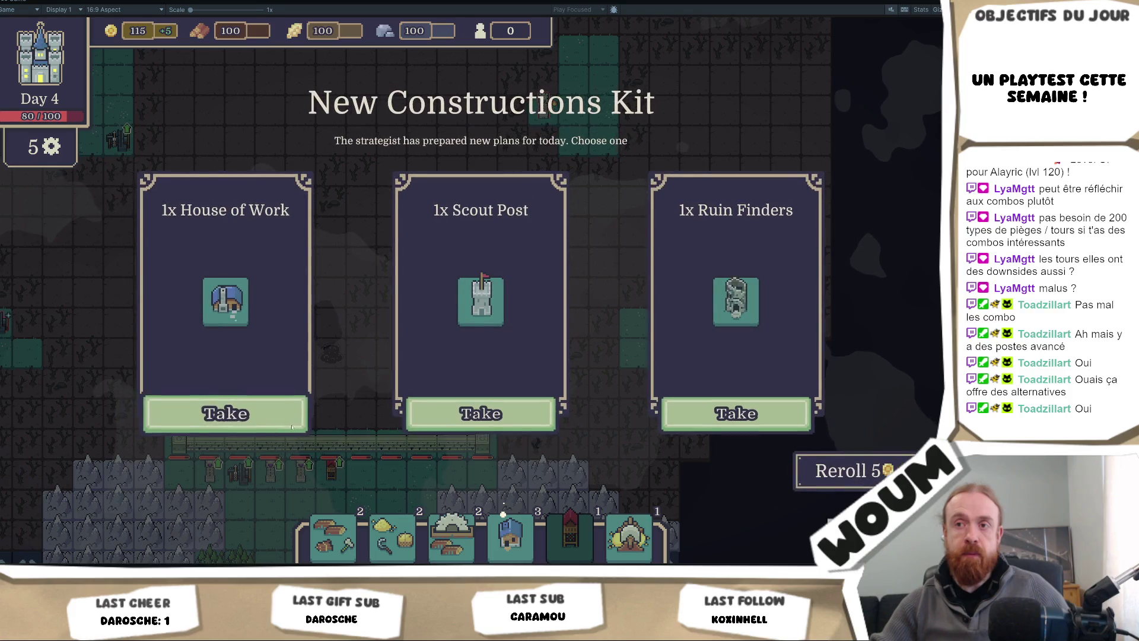
{"action": "left_click", "coordinate": [464, 427]}
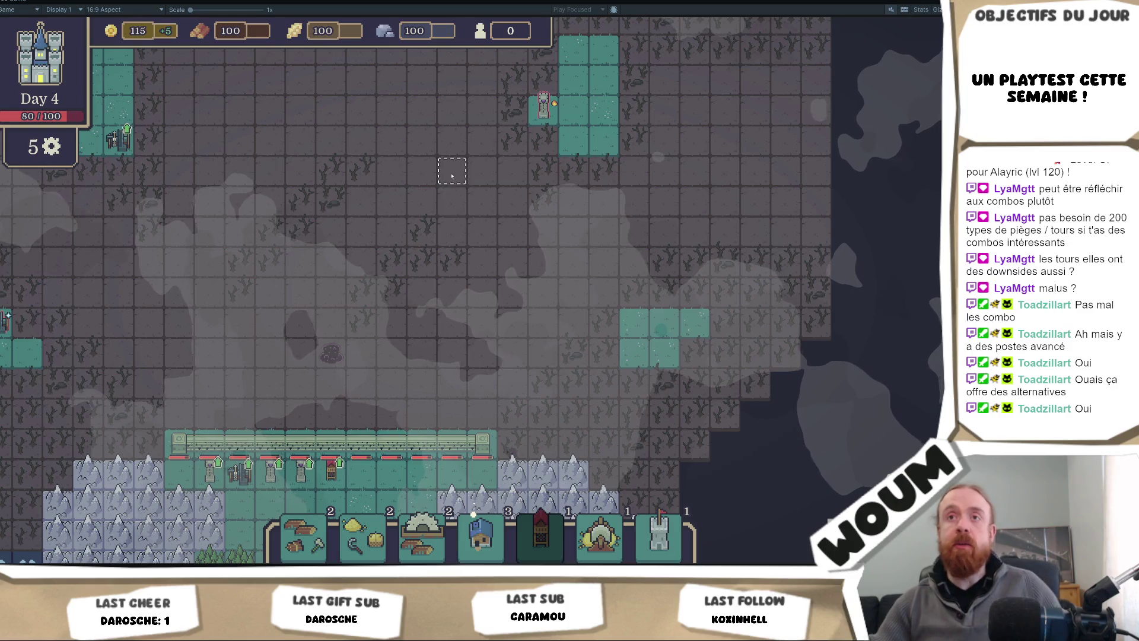
{"action": "scroll", "coordinate": [463, 233], "scroll_direction": "down", "scroll_amount": 1}
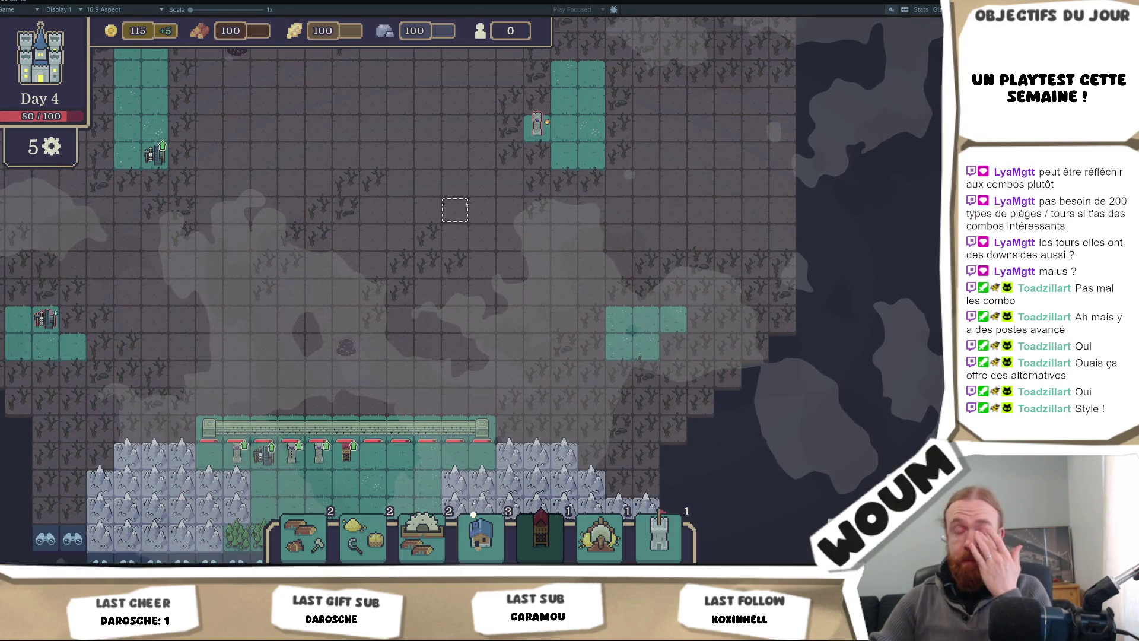
Step: Pan south past the castle and build the Scout Post below it
{"action": "key", "text": "w"}
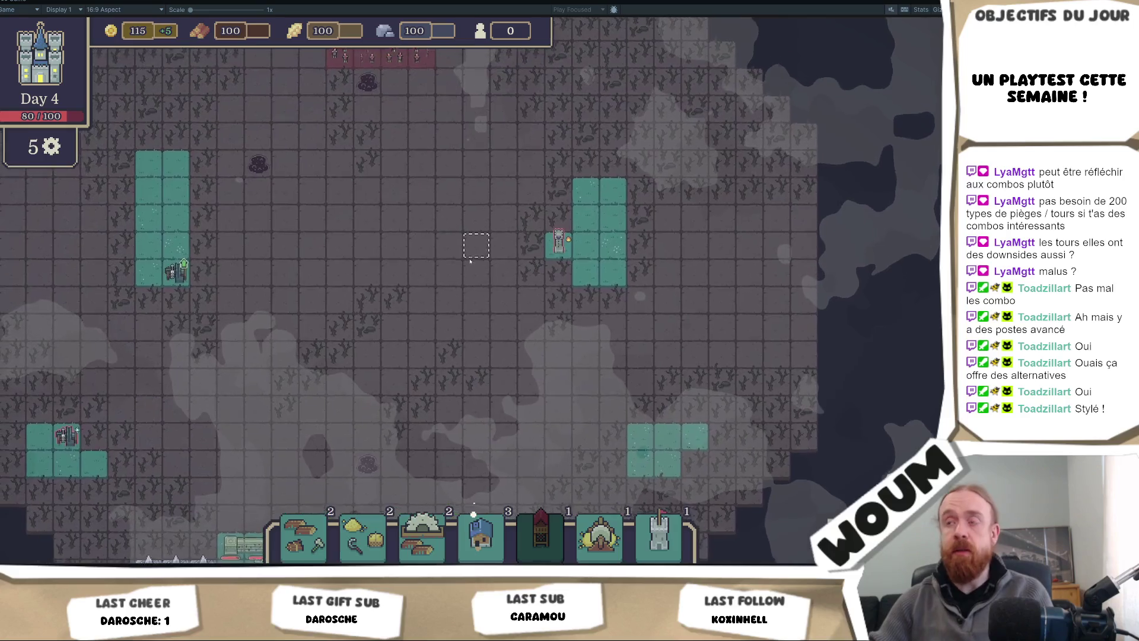
{"action": "key", "text": "s"}
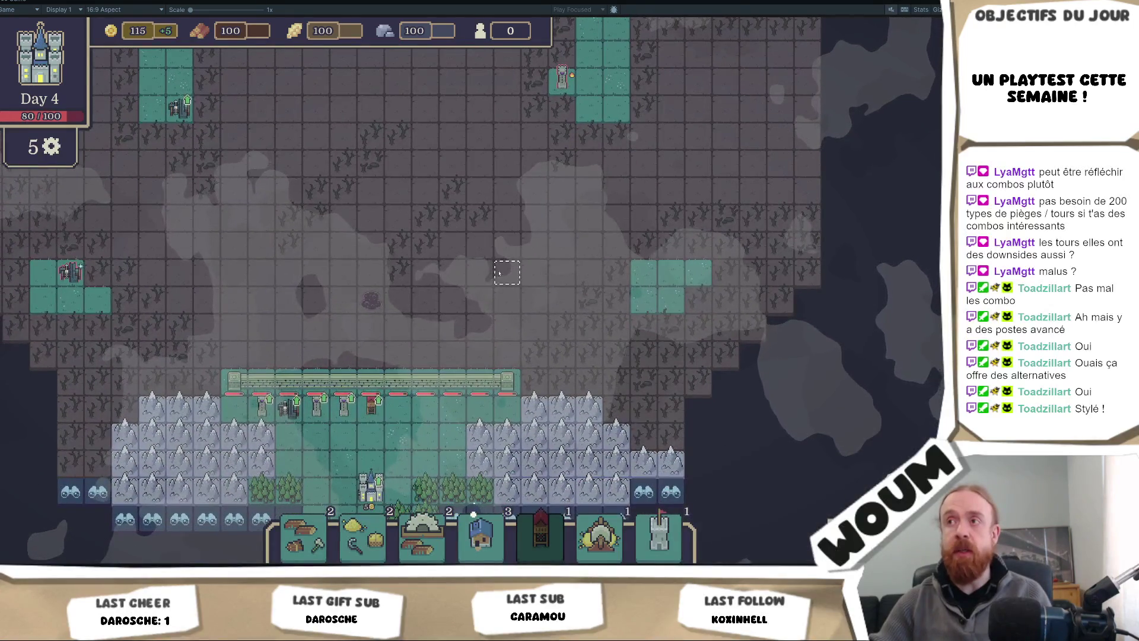
{"action": "key", "text": "s"}
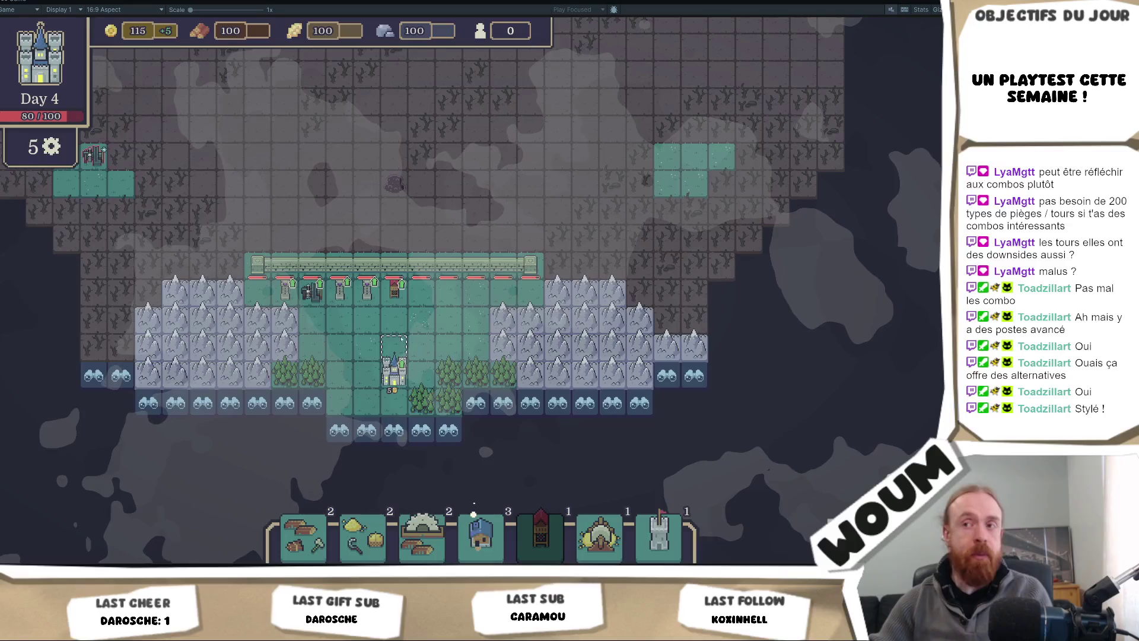
{"action": "key", "text": "s"}
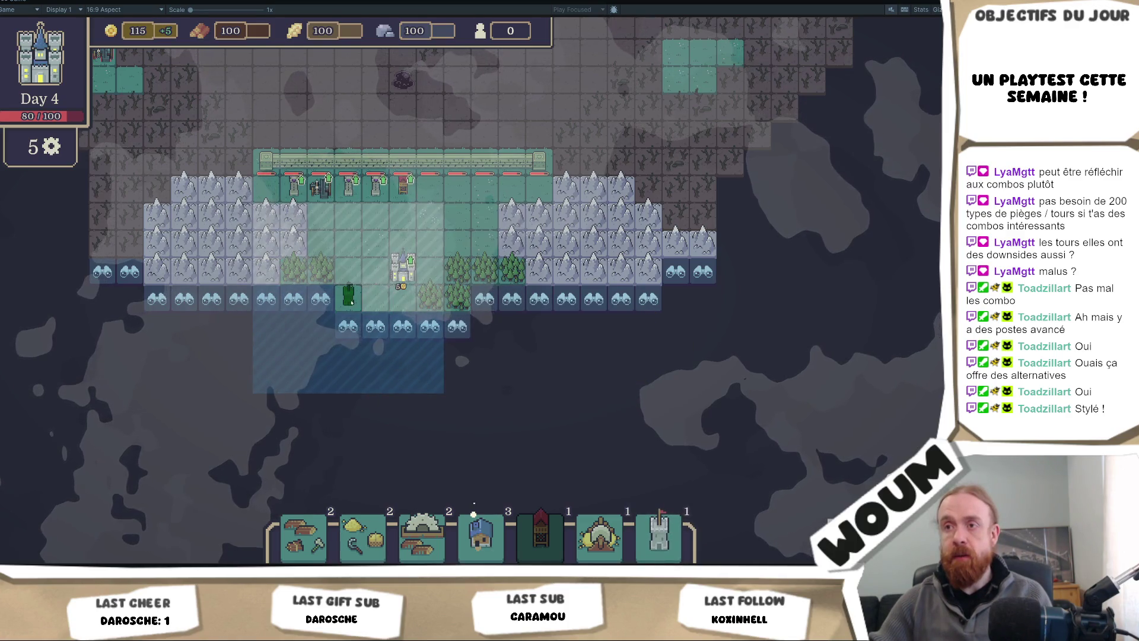
{"action": "left_click", "coordinate": [349, 290]}
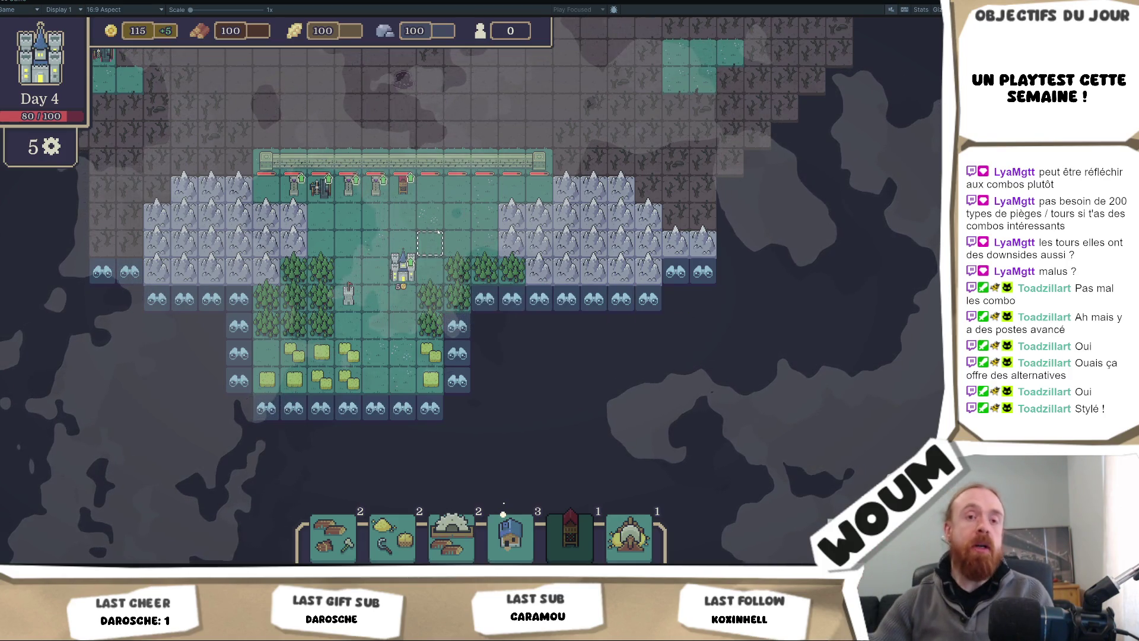
{"action": "scroll", "coordinate": [454, 302], "scroll_direction": "up", "scroll_amount": 2}
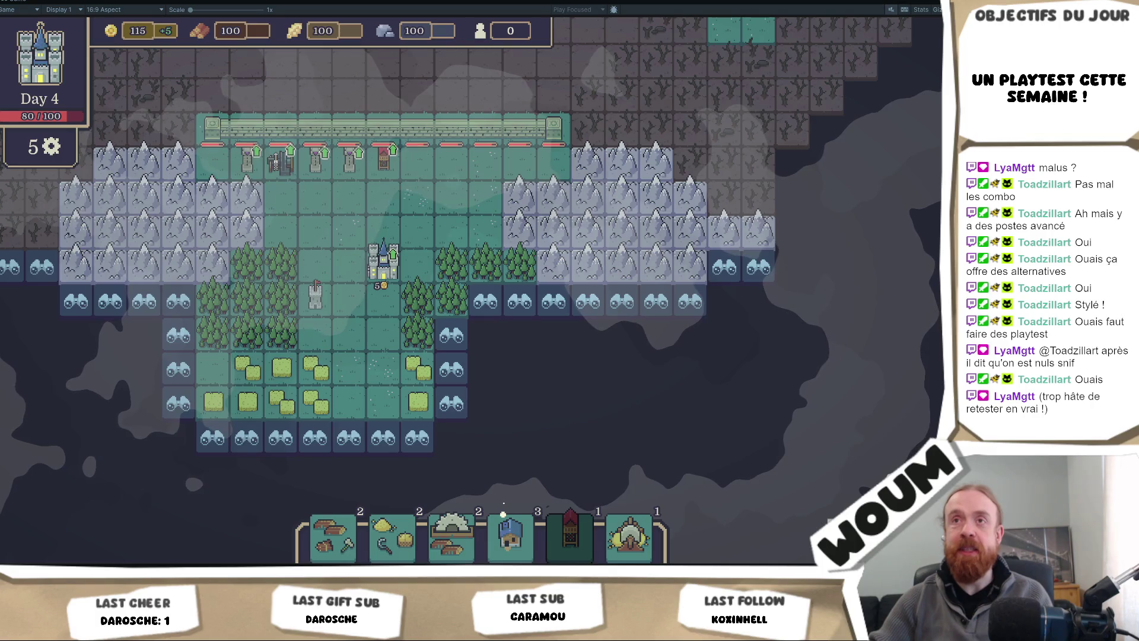
Step: Open the Game view's window options menu from its tab
{"action": "right_click", "coordinate": [7, 10]}
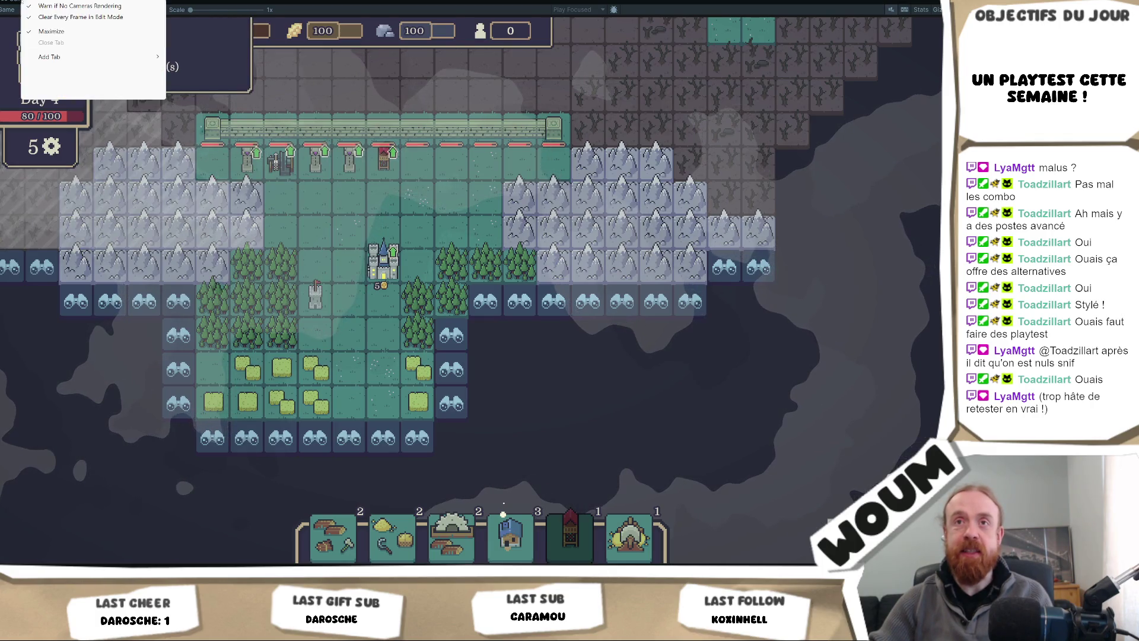
Step: Restore the normal editor layout, then pick the House and cancel its placement
{"action": "left_click", "coordinate": [69, 33]}
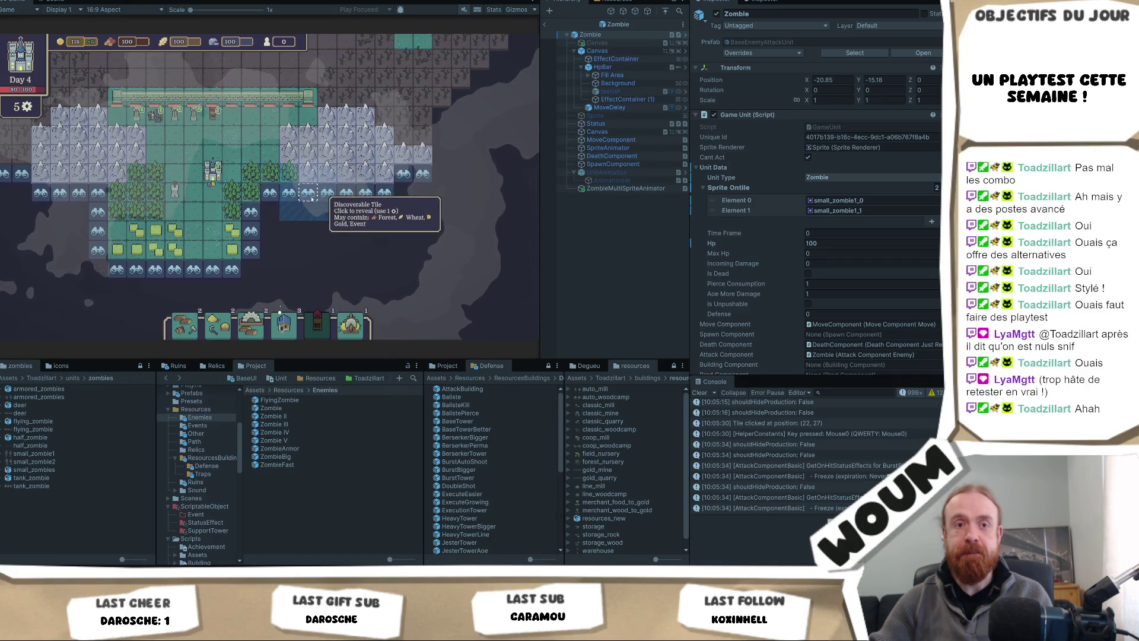
{"action": "left_click_drag", "start_coordinate": [231, 159], "coordinate": [272, 143]}
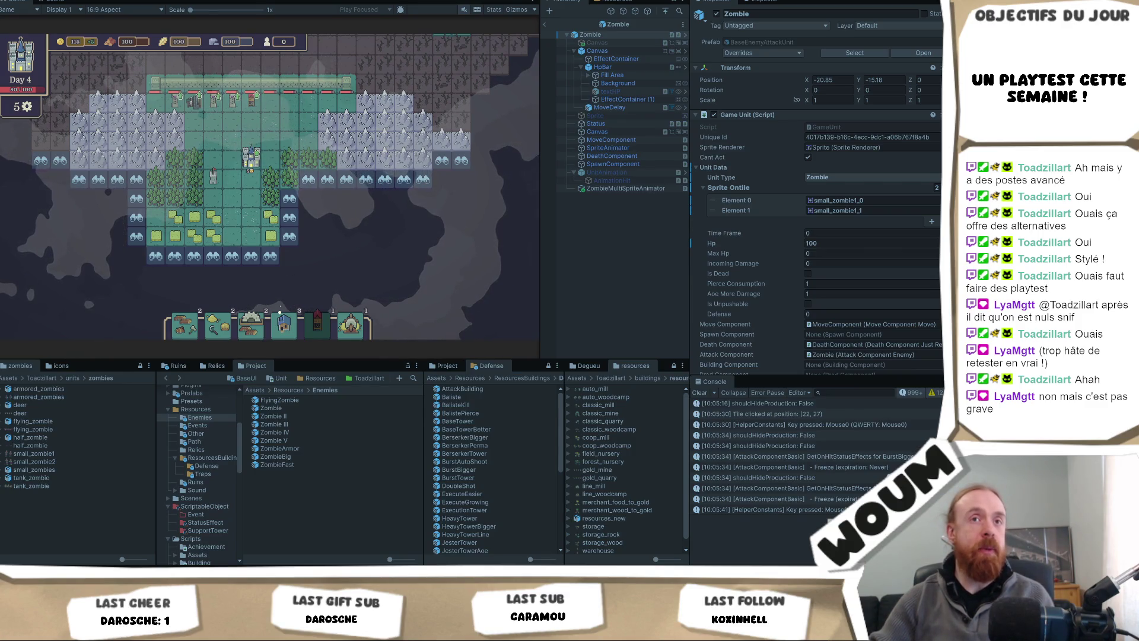
{"action": "mouse_move", "coordinate": [346, 328]}
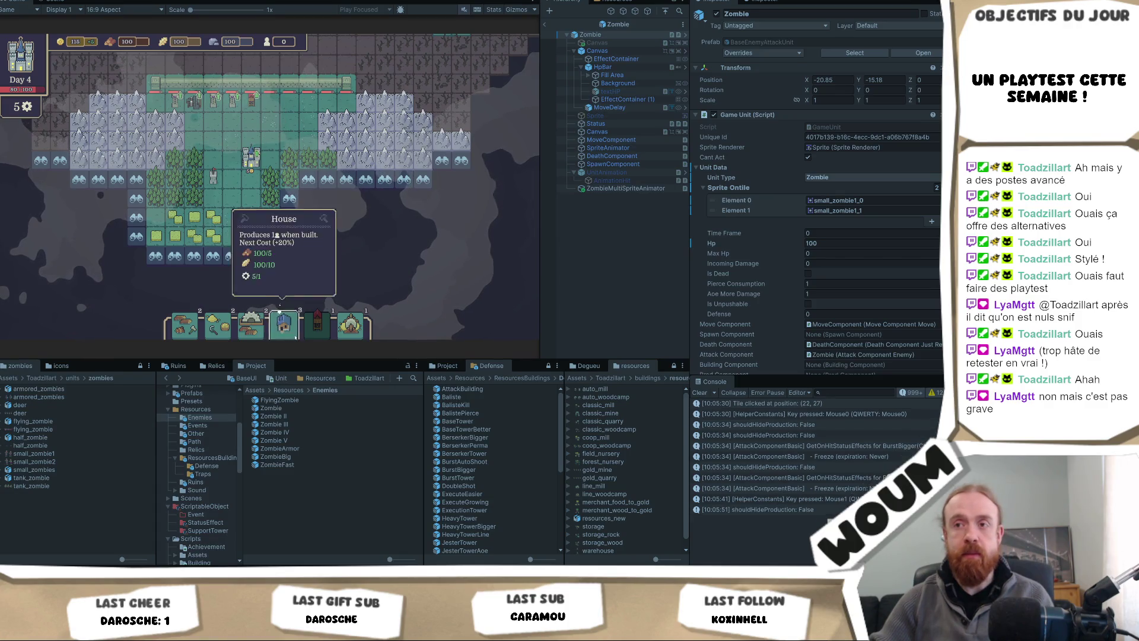
{"action": "mouse_move", "coordinate": [284, 325]}
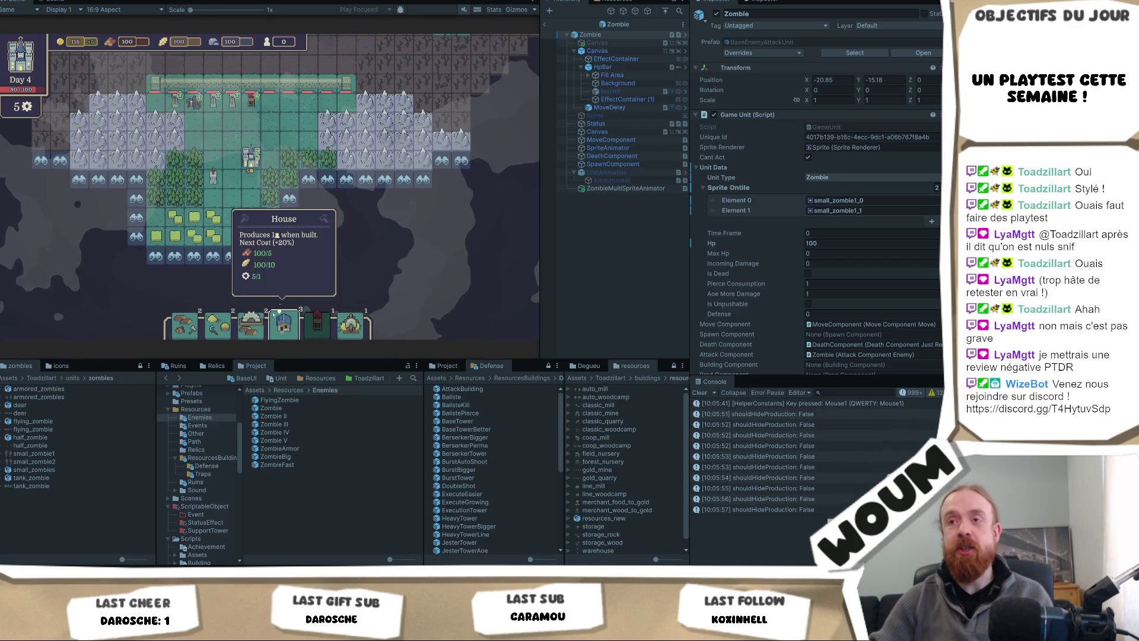
{"action": "left_click", "coordinate": [283, 321]}
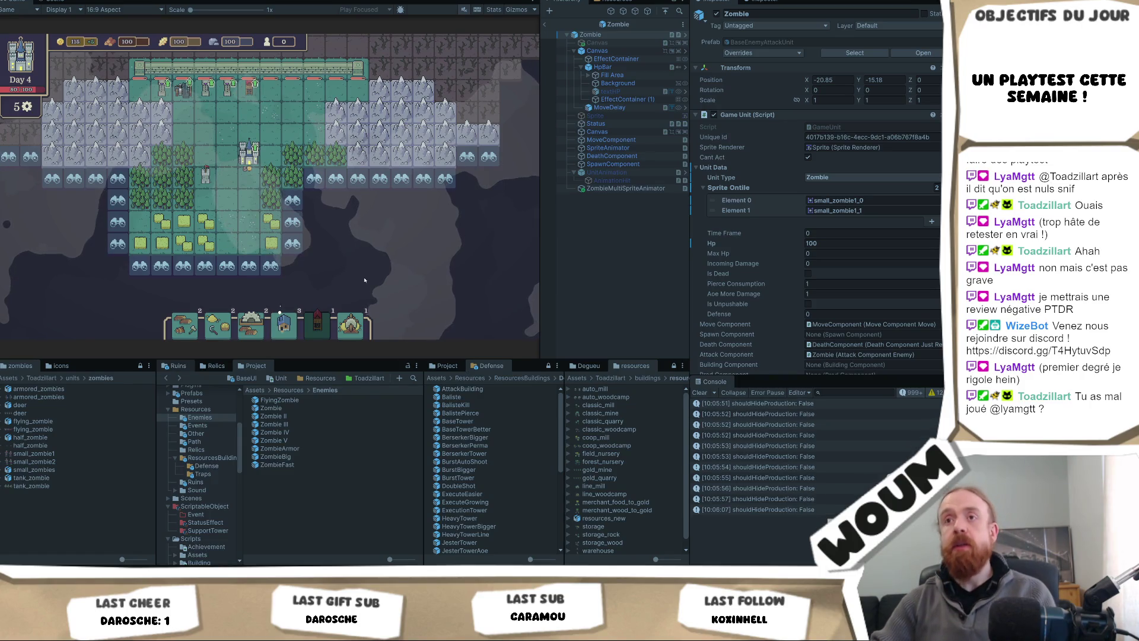
{"action": "left_click", "coordinate": [158, 150]}
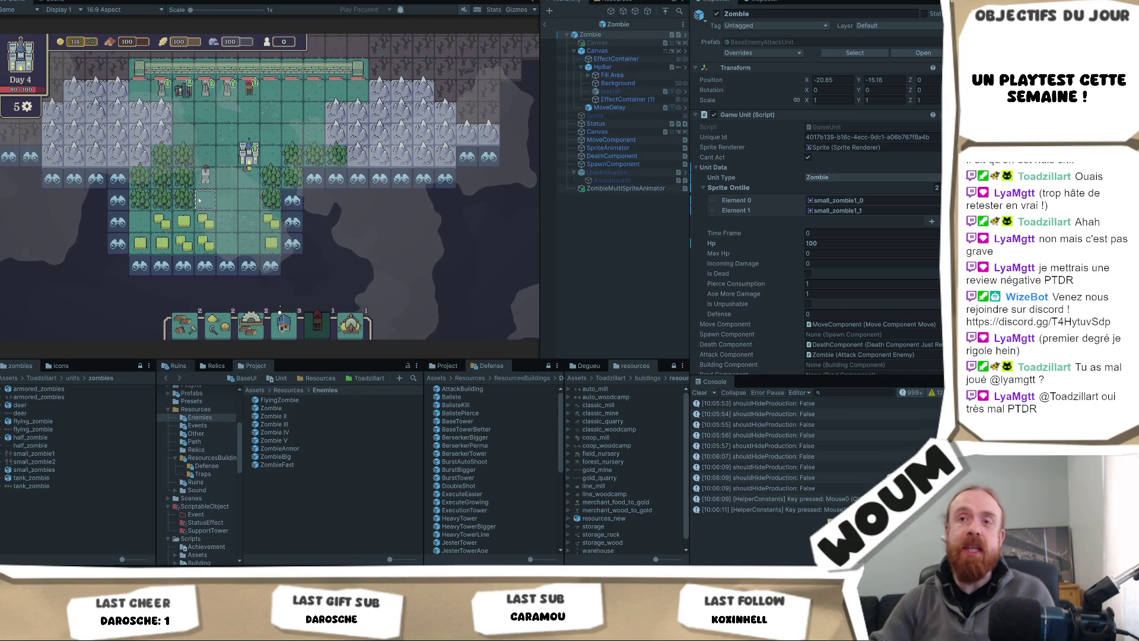
{"action": "right_click", "coordinate": [172, 202]}
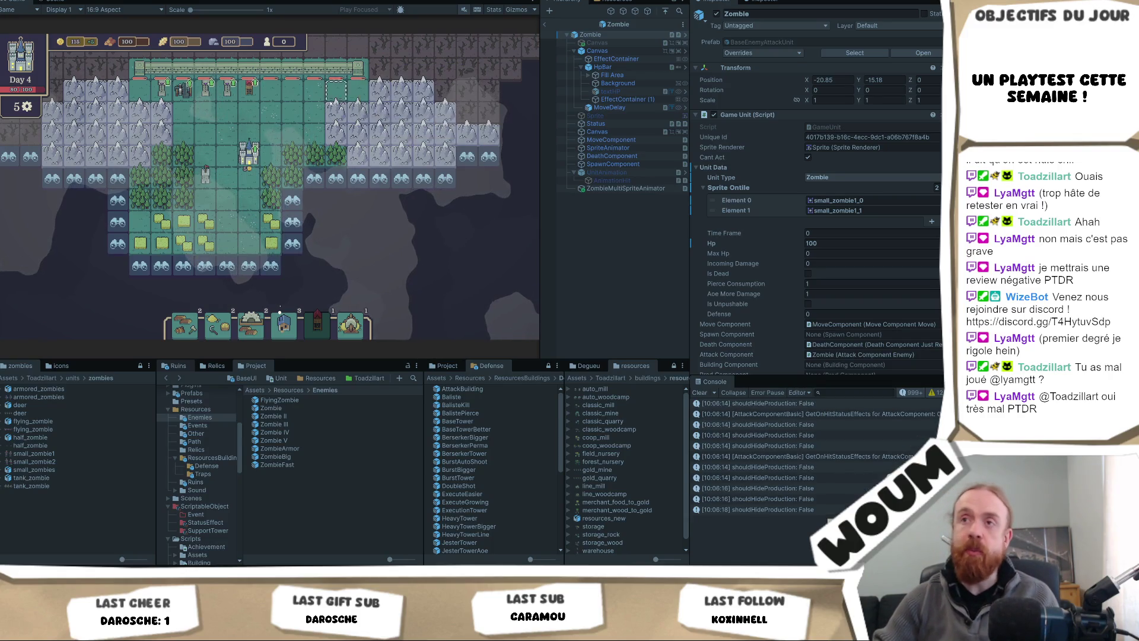
Step: Pan to centre the wall and towers, then drag the splitter to widen the Game view
{"action": "left_click_drag", "start_coordinate": [279, 86], "coordinate": [319, 223]}
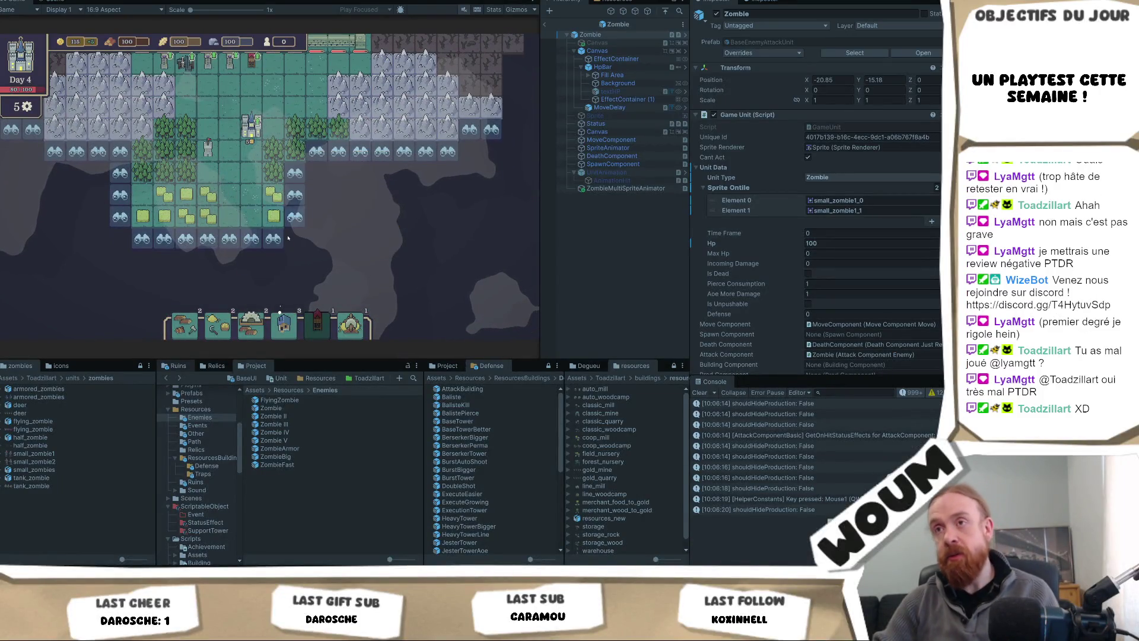
{"action": "right_click", "coordinate": [327, 275]}
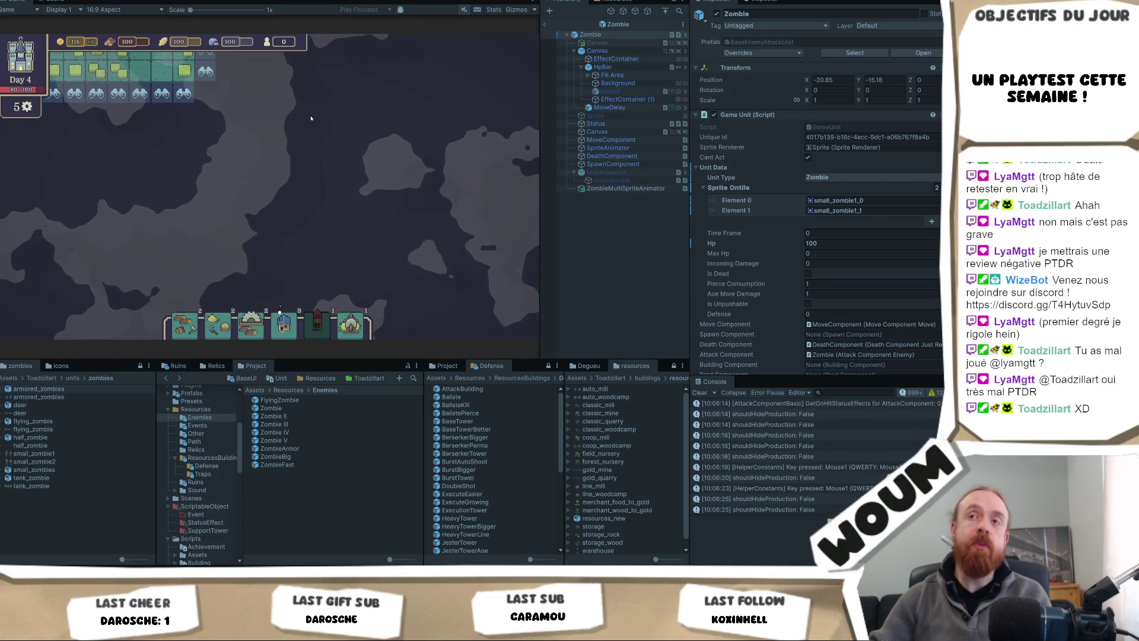
{"action": "right_click", "coordinate": [315, 149]}
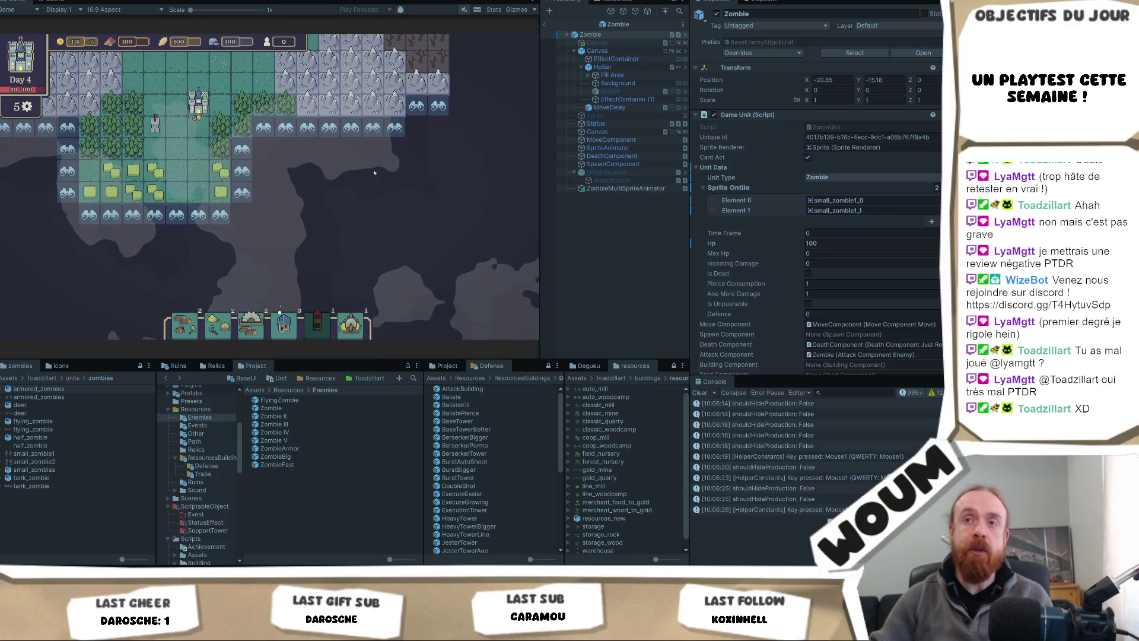
{"action": "right_click", "coordinate": [392, 213]}
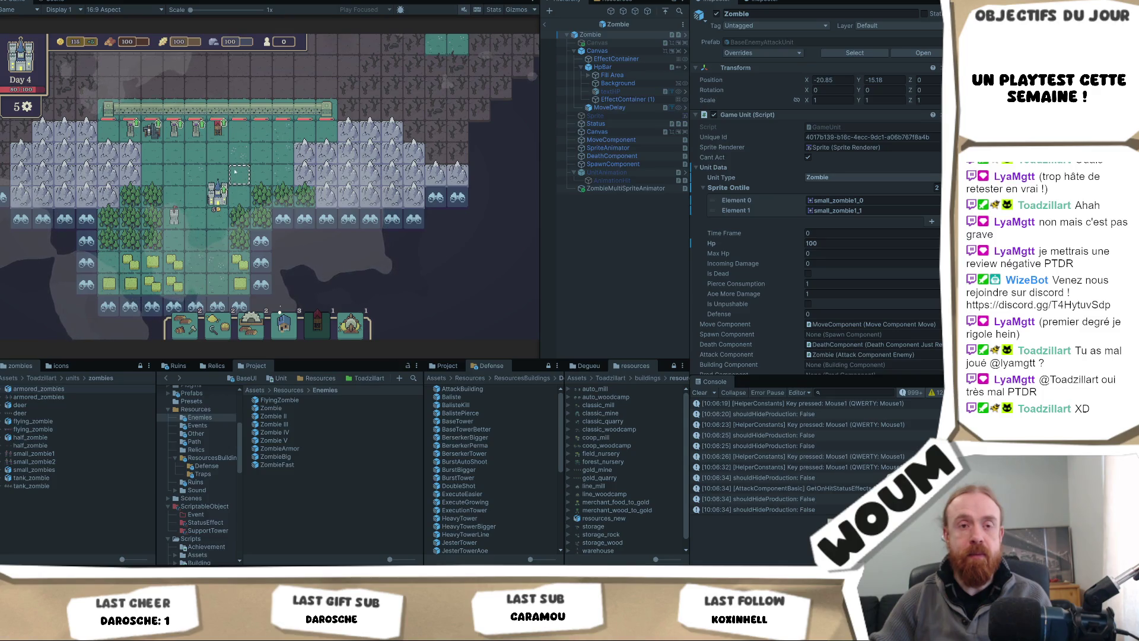
{"action": "right_click", "coordinate": [174, 174]}
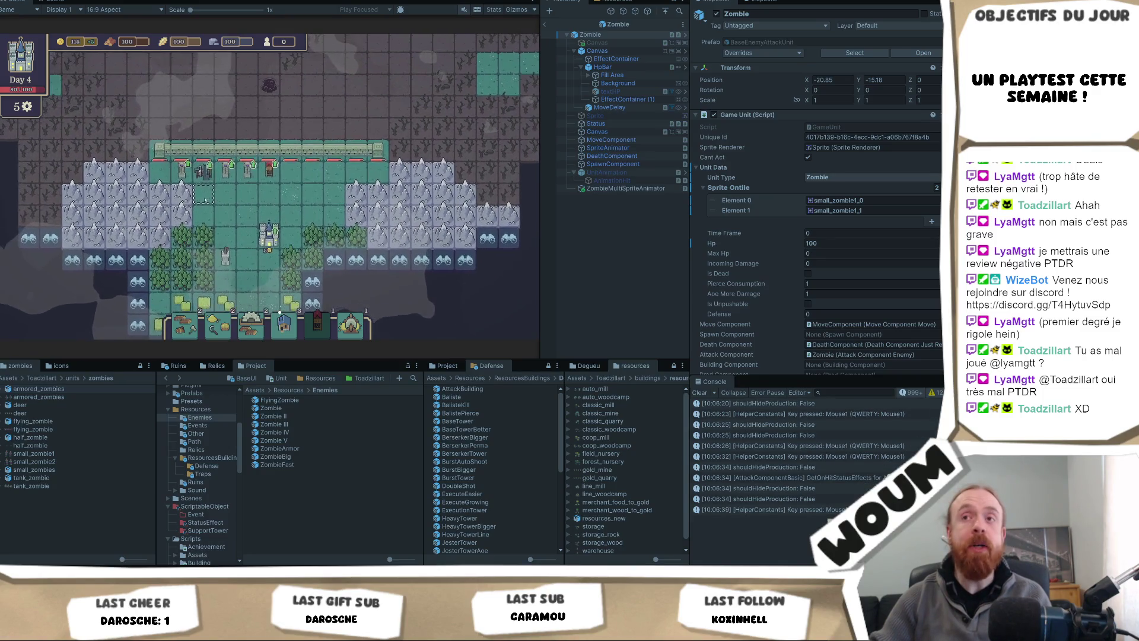
{"action": "left_click_drag", "start_coordinate": [540, 187], "coordinate": [652, 189]}
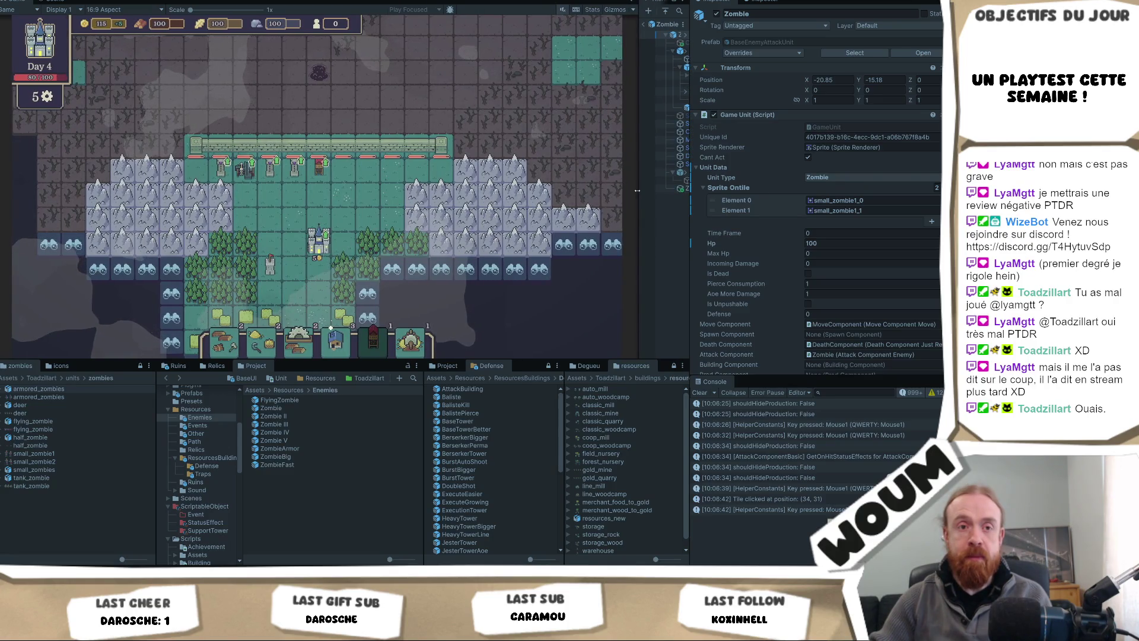
Step: Reveal the discoverable tiles, turn the house ruins into a house, then zoom out and pan above the wall
{"action": "mouse_move", "coordinate": [358, 191]}
{"action": "left_mouse_down"}
{"action": "mouse_move", "coordinate": [308, 190]}
{"action": "mouse_move", "coordinate": [324, 220]}
{"action": "mouse_move", "coordinate": [364, 184]}
{"action": "left_mouse_up"}
{"action": "left_click", "coordinate": [366, 188]}
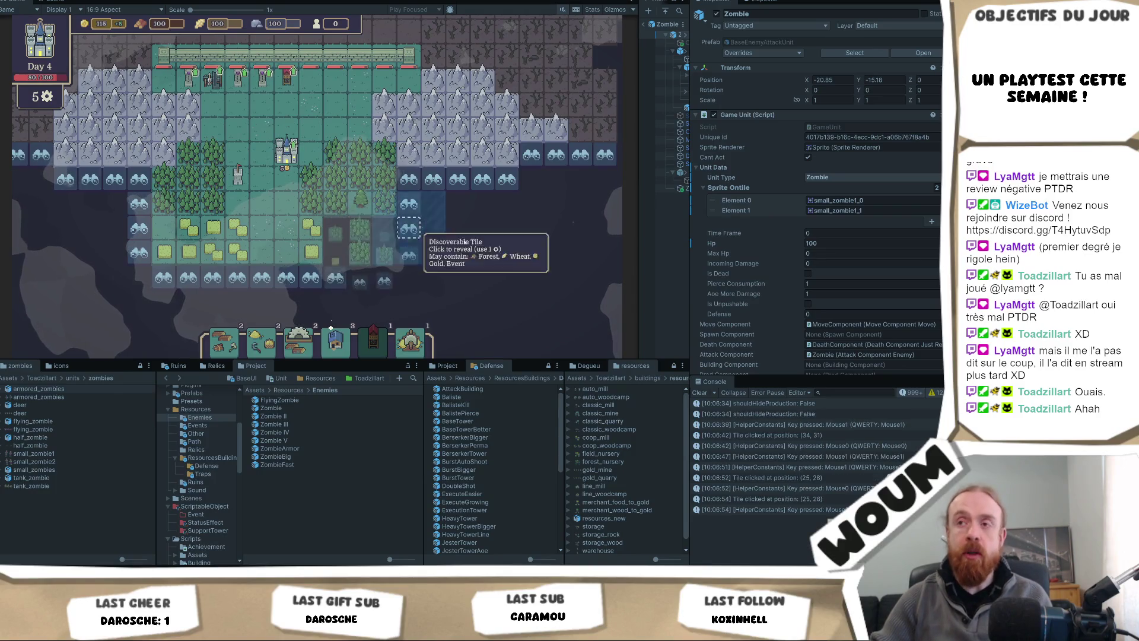
{"action": "left_click", "coordinate": [409, 203]}
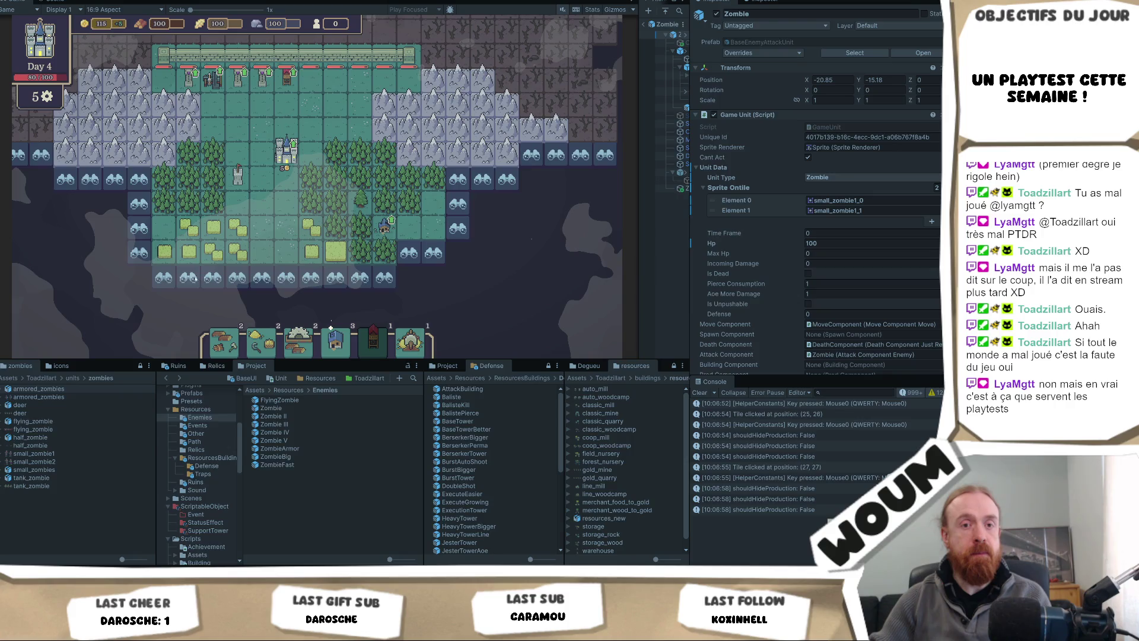
{"action": "left_click", "coordinate": [94, 280]}
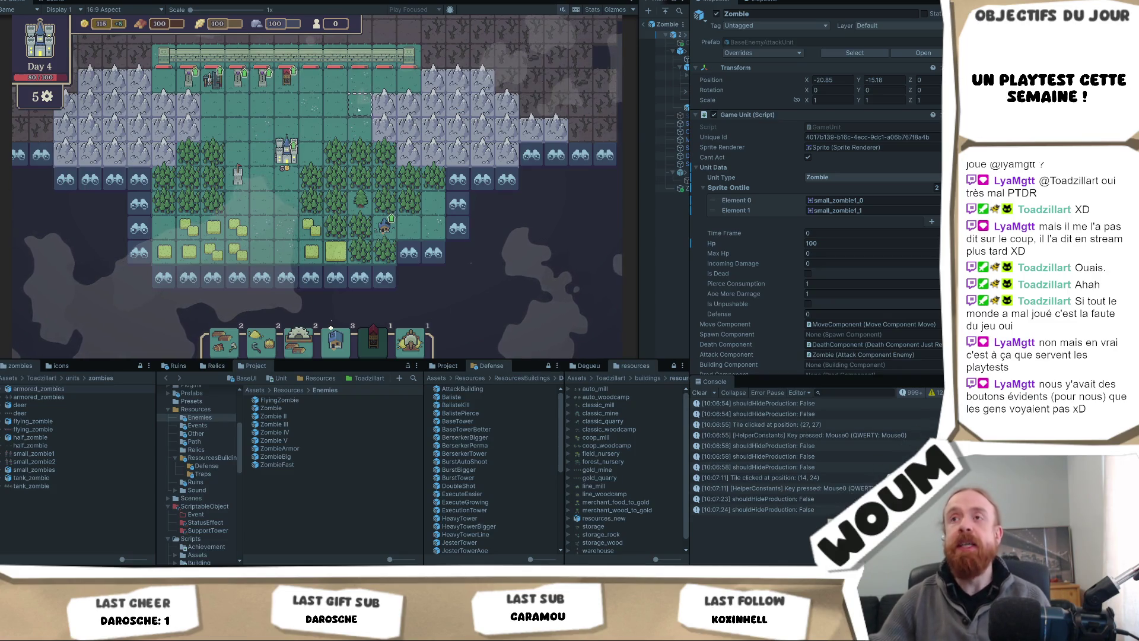
{"action": "scroll", "coordinate": [354, 114], "scroll_direction": "down", "scroll_amount": 1}
{"action": "mouse_move", "coordinate": [346, 106]}
{"action": "left_mouse_down"}
{"action": "mouse_move", "coordinate": [190, 100]}
{"action": "mouse_move", "coordinate": [345, 151]}
{"action": "mouse_move", "coordinate": [297, 169]}
{"action": "left_mouse_up"}
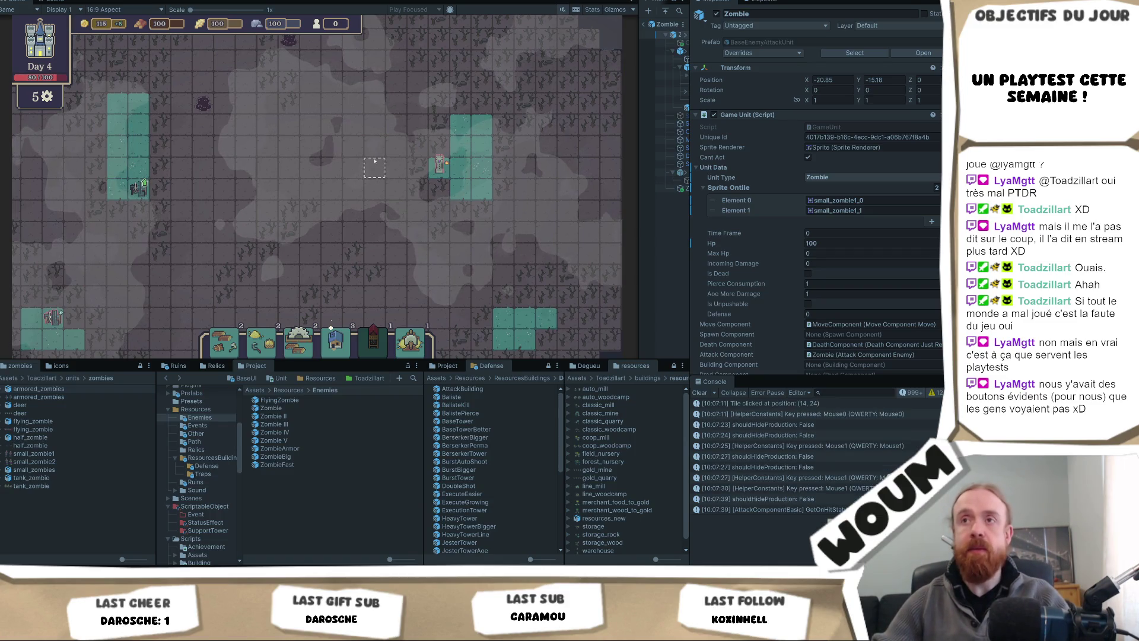
Step: Pan across the fogged area above the wall using drags and the W/A keys
{"action": "left_click_drag", "start_coordinate": [359, 205], "coordinate": [372, 171]}
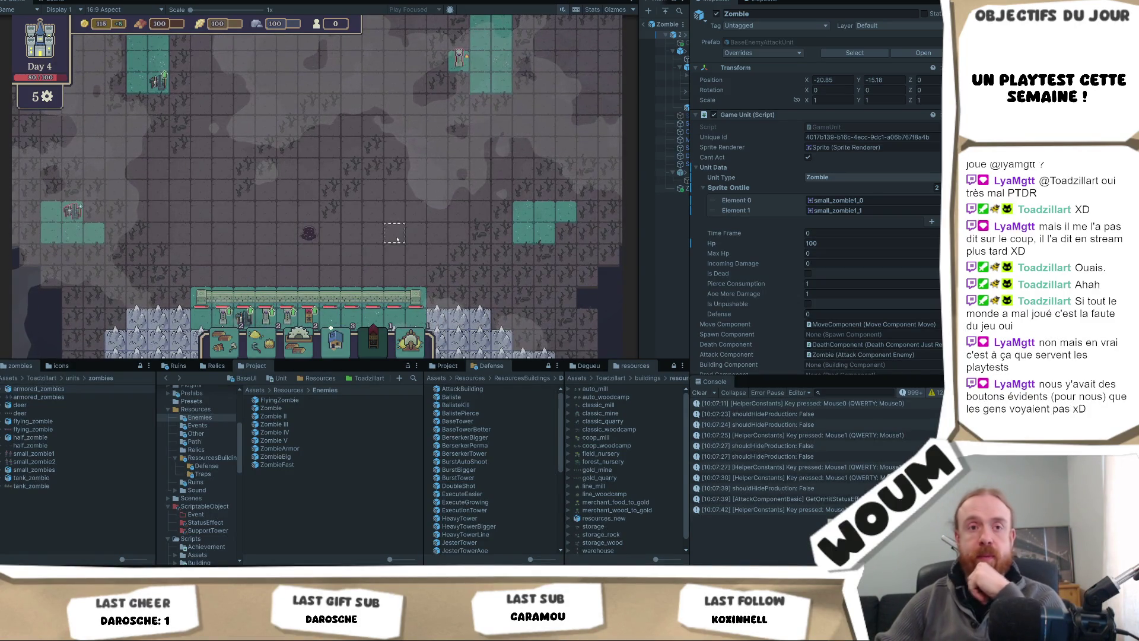
{"action": "mouse_move", "coordinate": [397, 239]}
{"action": "left_mouse_down"}
{"action": "mouse_move", "coordinate": [396, 177]}
{"action": "mouse_move", "coordinate": [386, 291]}
{"action": "left_mouse_up"}
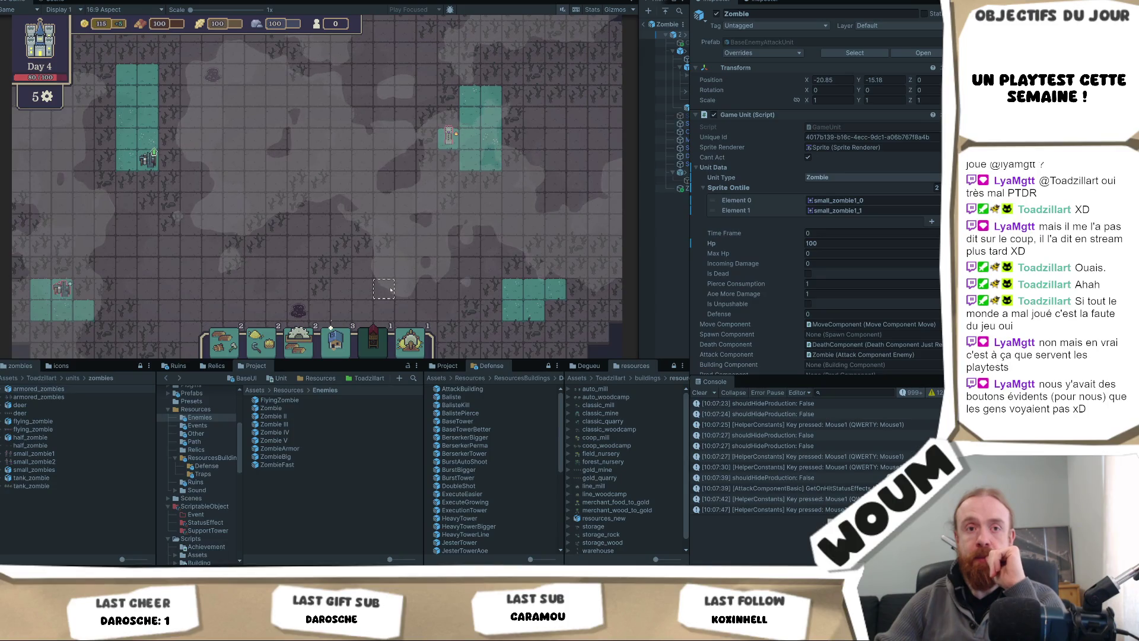
{"action": "mouse_move", "coordinate": [391, 289]}
{"action": "left_mouse_down"}
{"action": "mouse_move", "coordinate": [386, 109]}
{"action": "mouse_move", "coordinate": [362, 253]}
{"action": "left_mouse_up"}
{"action": "key", "text": "w"}
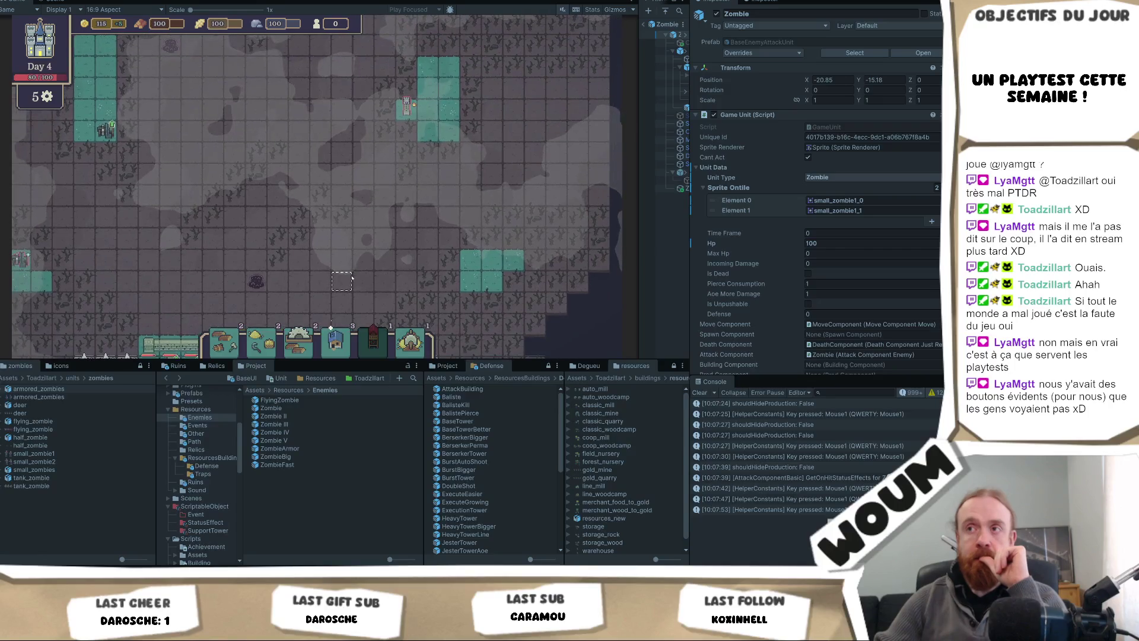
{"action": "key", "text": "a"}
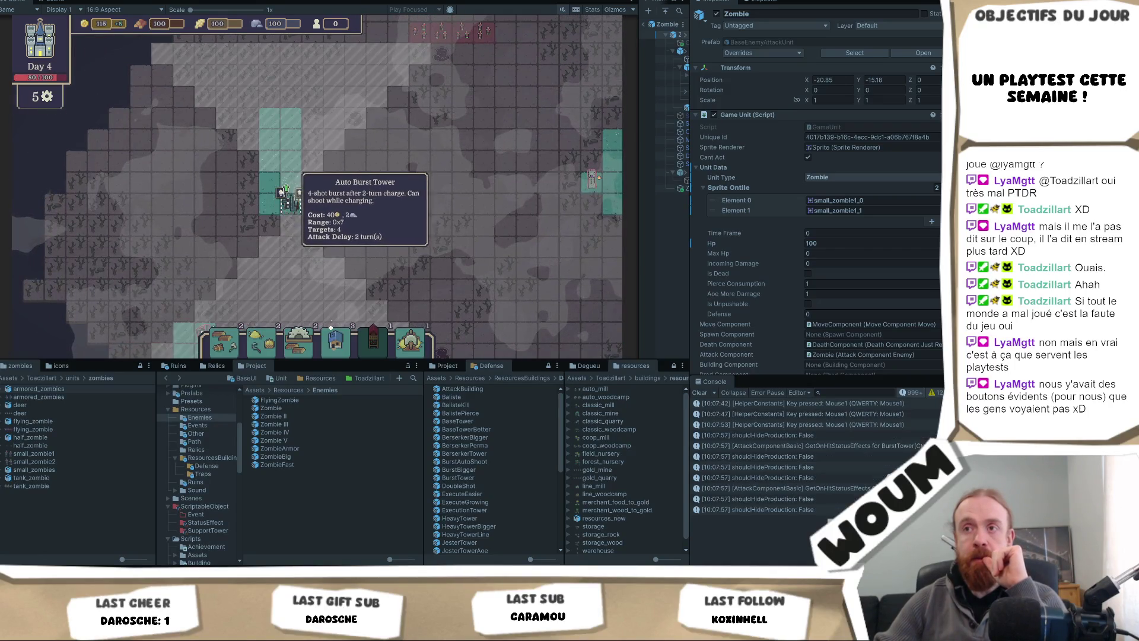
Step: Place the Auto Burst Tower and review its Frozen, Fire and Poison upgrades without applying any
{"action": "left_click", "coordinate": [282, 194]}
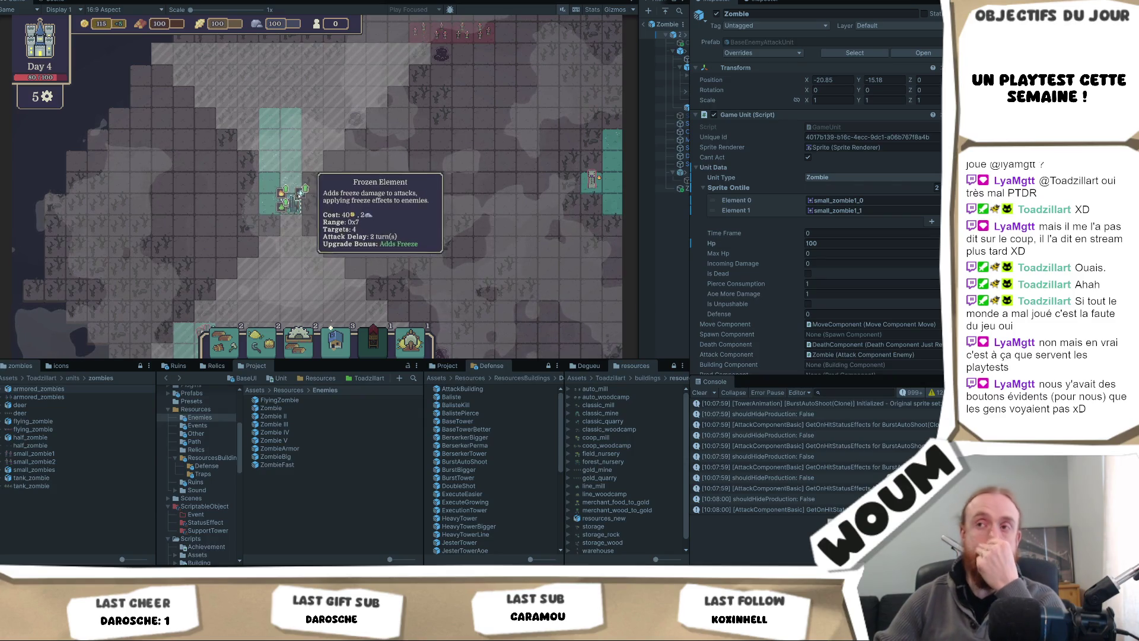
{"action": "scroll", "coordinate": [301, 202], "scroll_direction": "up", "scroll_amount": 3}
{"action": "left_click", "coordinate": [276, 214]}
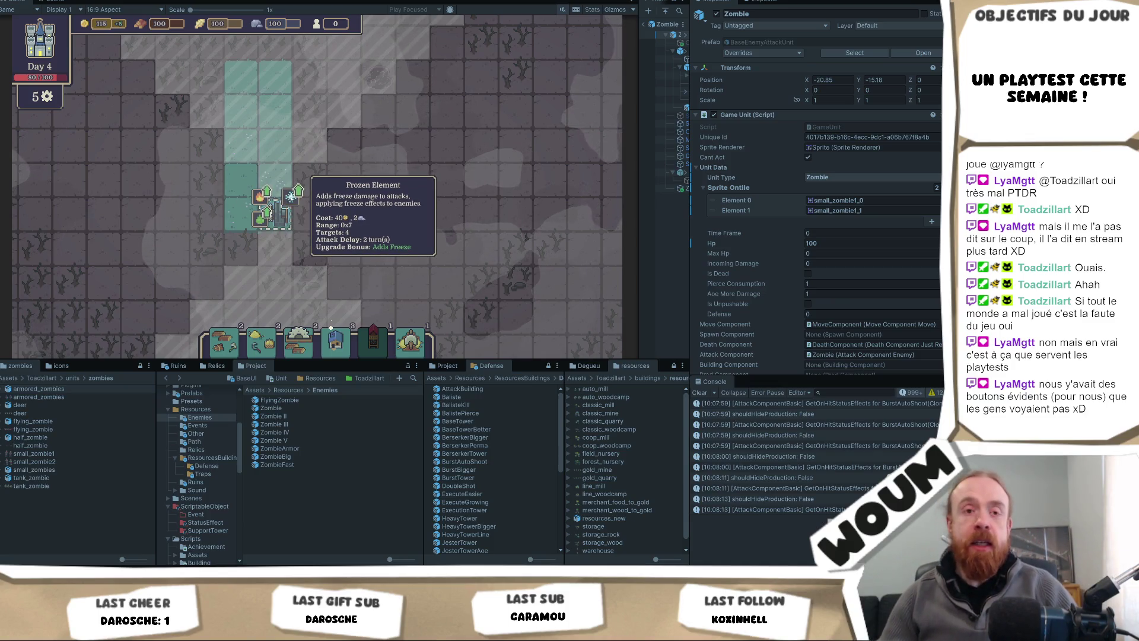
{"action": "left_click", "coordinate": [268, 194]}
{"action": "left_click", "coordinate": [270, 204]}
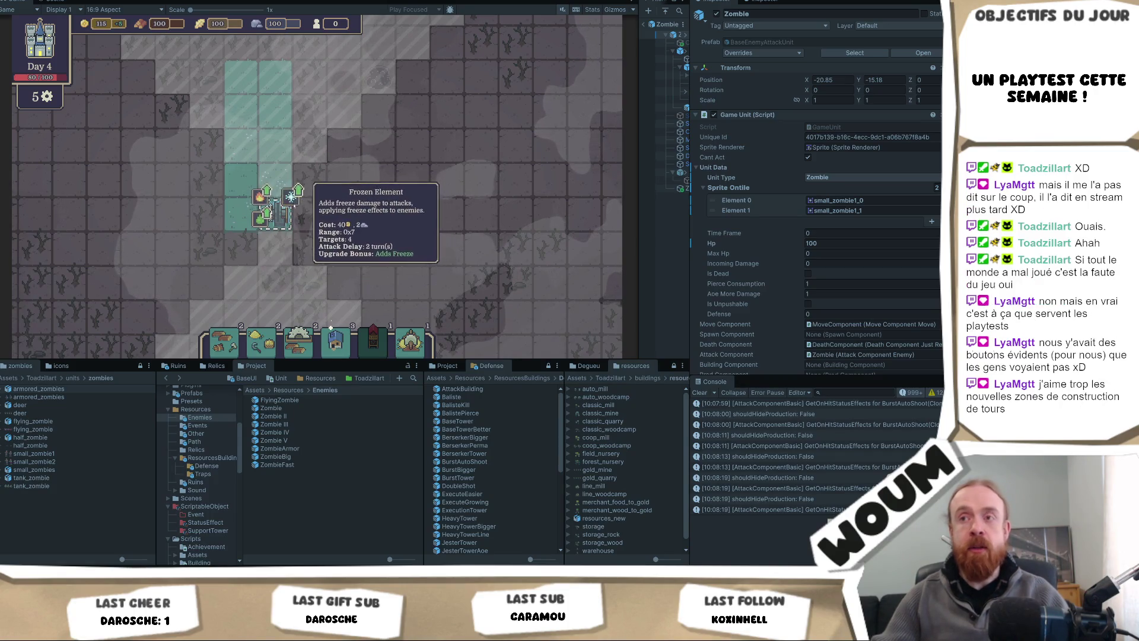
{"action": "left_click", "coordinate": [291, 200]}
{"action": "left_click", "coordinate": [276, 205]}
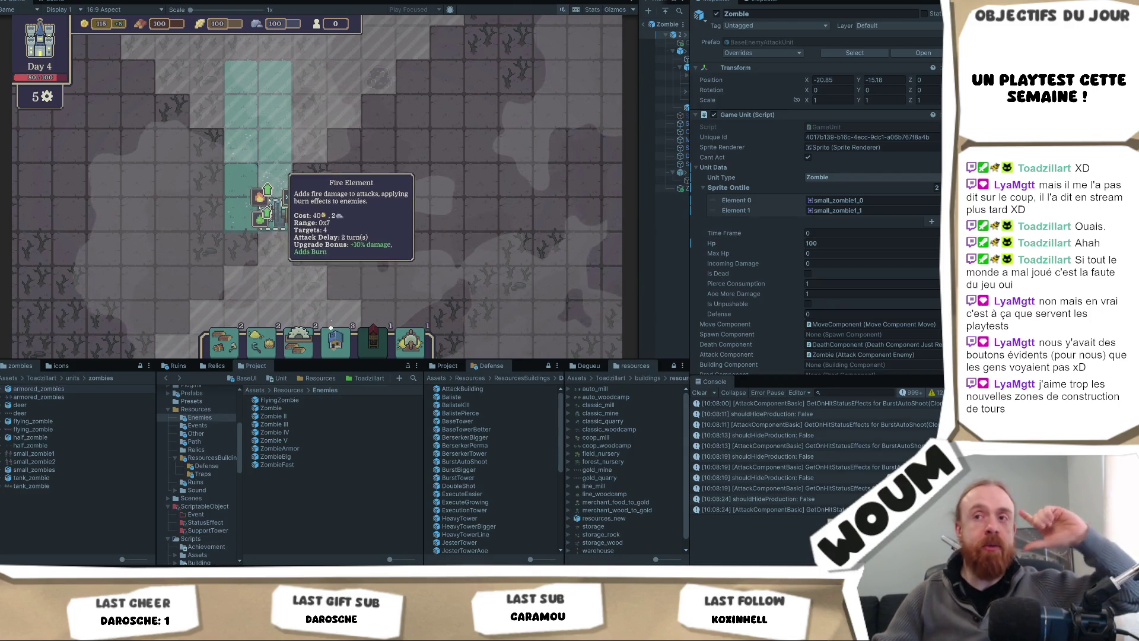
{"action": "left_click", "coordinate": [274, 207]}
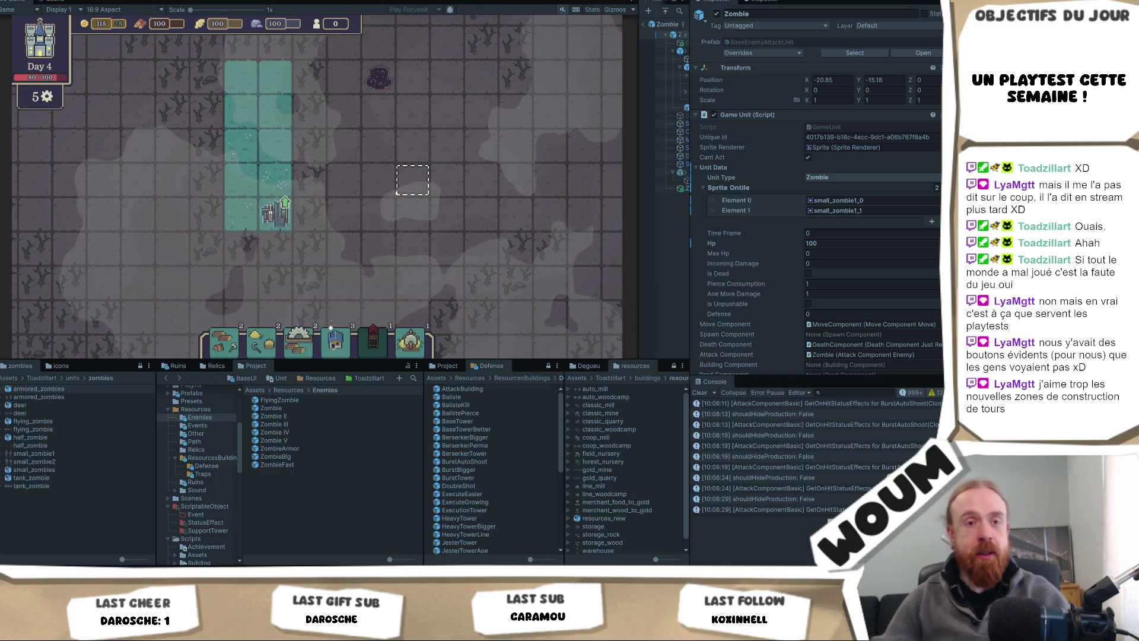
Step: Zoom out and pan around the Day 4 map to survey the teal build zones
{"action": "scroll", "coordinate": [407, 190], "scroll_direction": "down", "scroll_amount": 2}
{"action": "left_click_drag", "start_coordinate": [402, 198], "coordinate": [349, 168]}
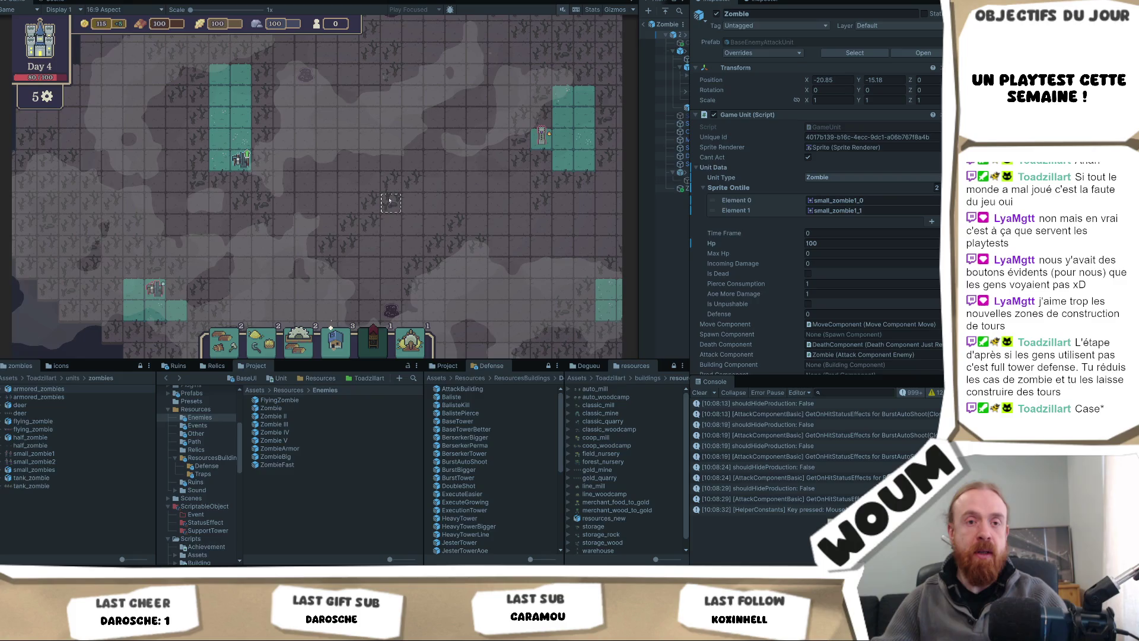
{"action": "left_click_drag", "start_coordinate": [407, 190], "coordinate": [372, 218]}
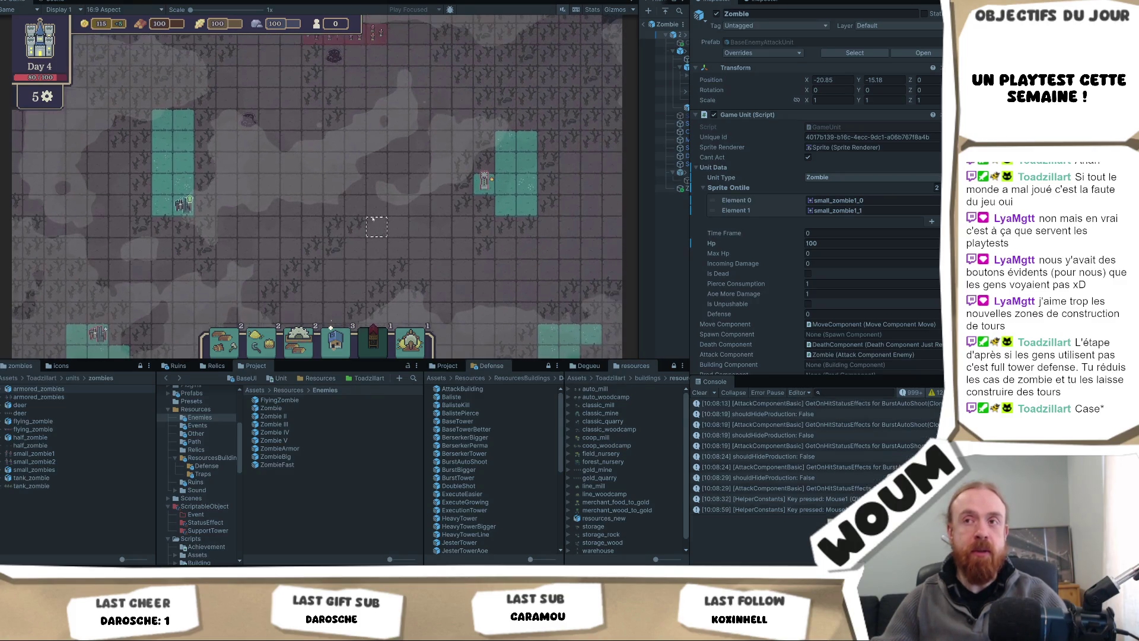
{"action": "scroll", "coordinate": [370, 215], "scroll_direction": "down", "scroll_amount": 1}
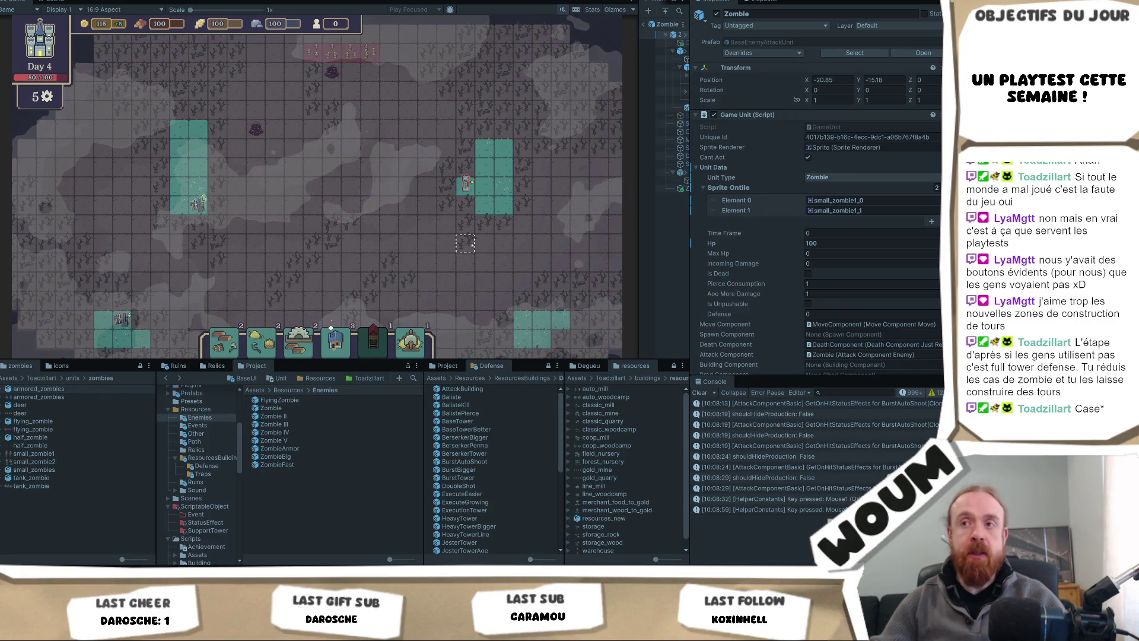
{"action": "mouse_move", "coordinate": [443, 277]}
{"action": "left_mouse_down"}
{"action": "mouse_move", "coordinate": [420, 243]}
{"action": "mouse_move", "coordinate": [408, 261]}
{"action": "left_mouse_up"}
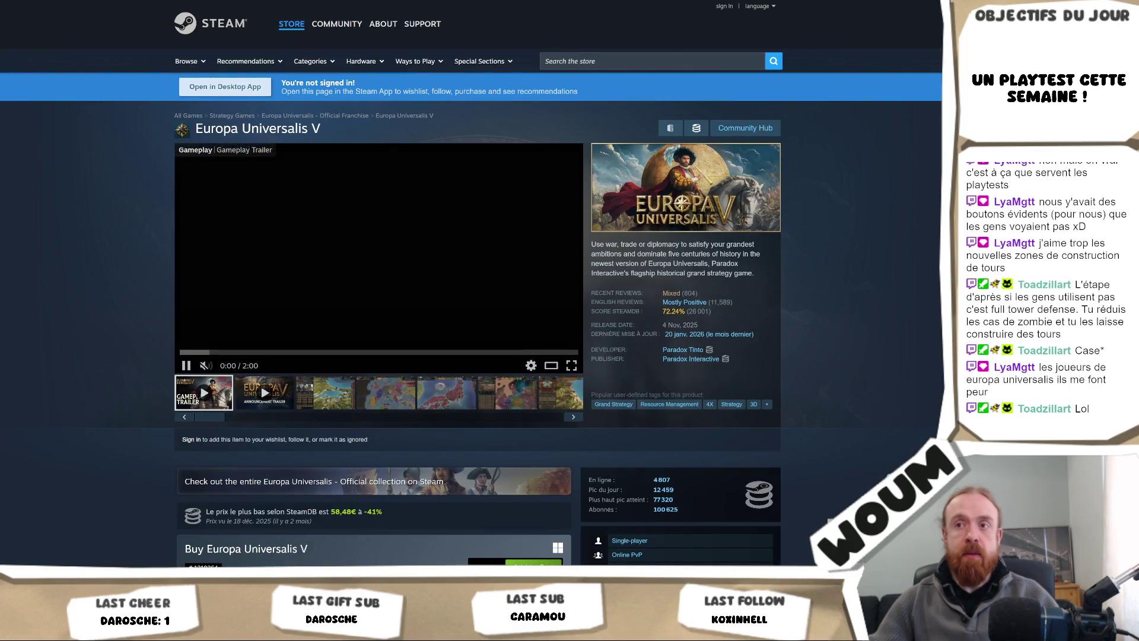
Step: Open the main Europa Universalis V screenshot in the full-size viewer at image 3 of 19
{"action": "left_click", "coordinate": [374, 298]}
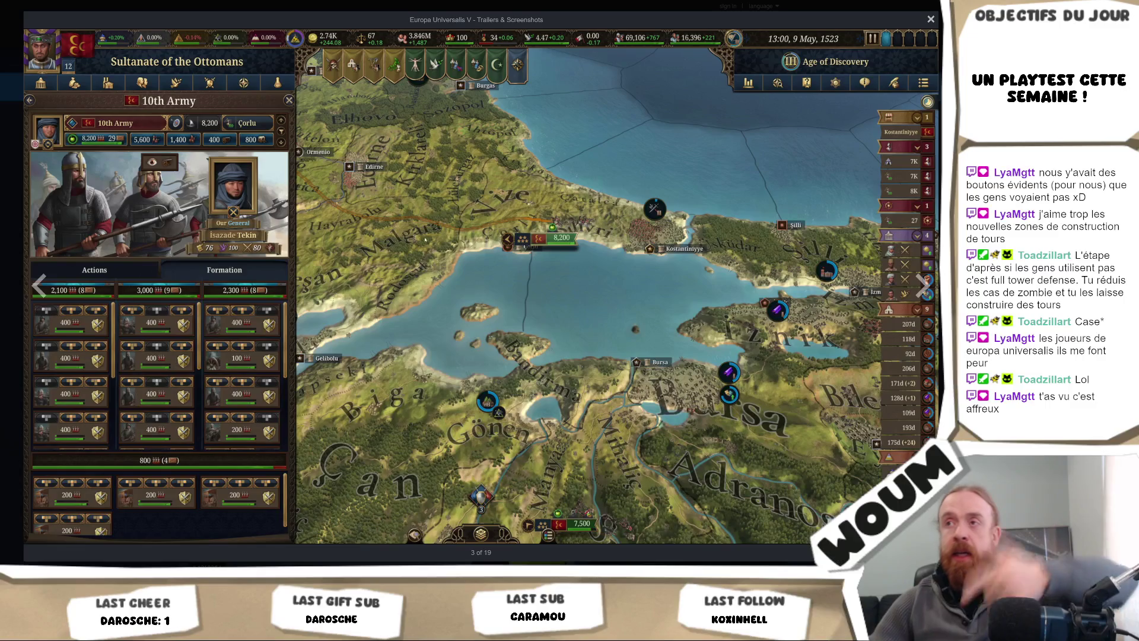
{"action": "mouse_move", "coordinate": [533, 185]}
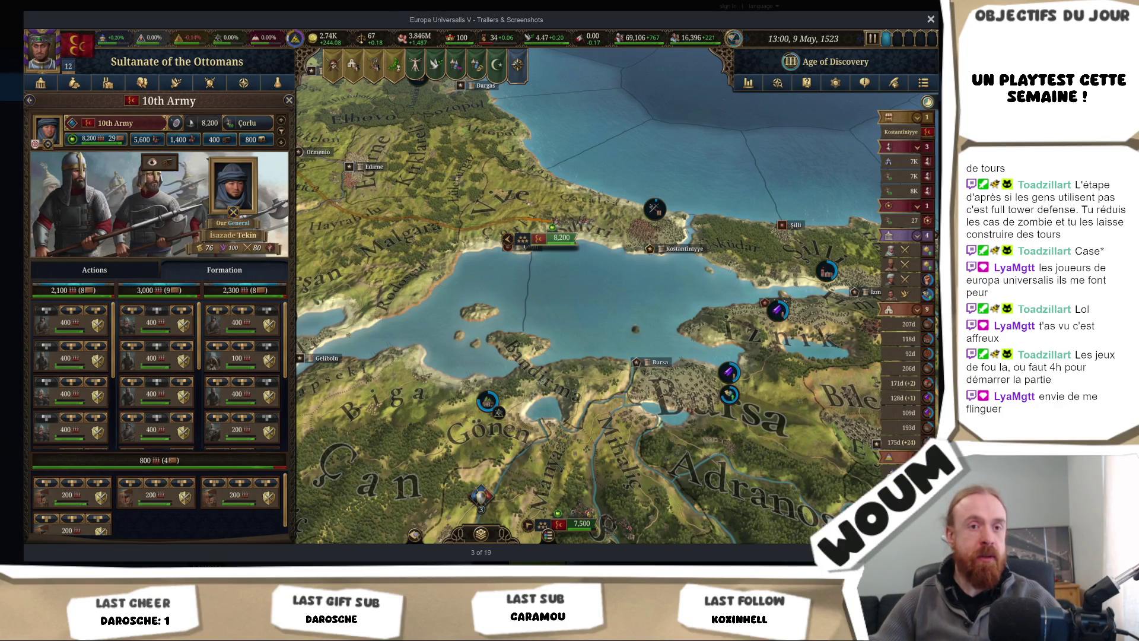
{"action": "mouse_move", "coordinate": [503, 249]}
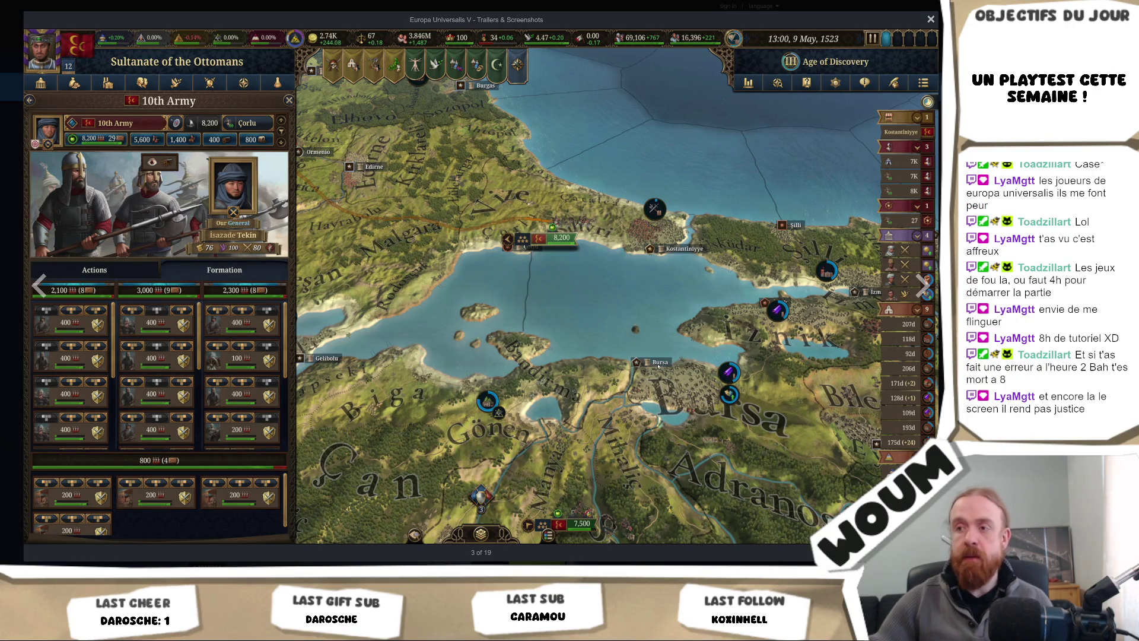
Step: Page through the screenshots to 14 of 19, the Kingdom of Goryeo, then close the viewer
{"action": "key", "text": "Right"}
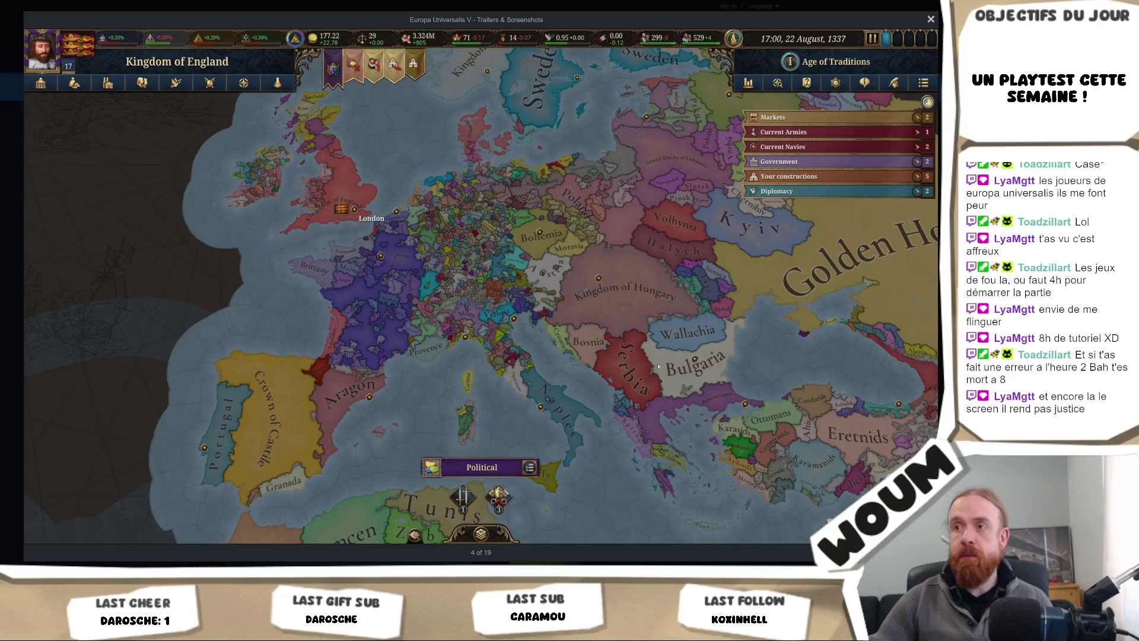
{"action": "key", "text": "Right"}
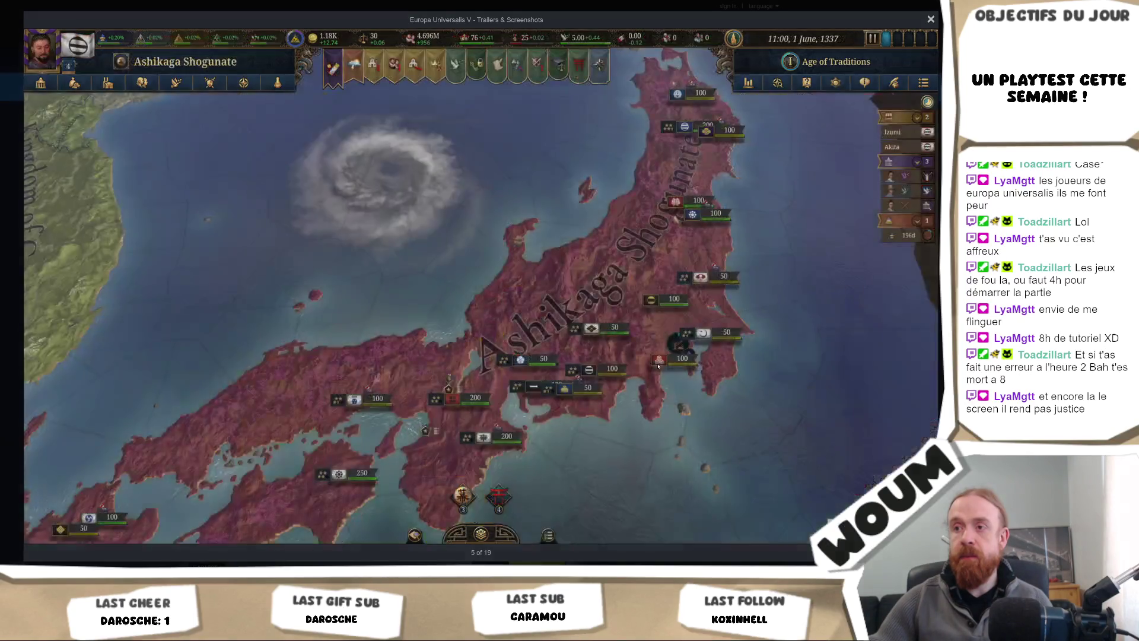
{"action": "key", "text": "Right"}
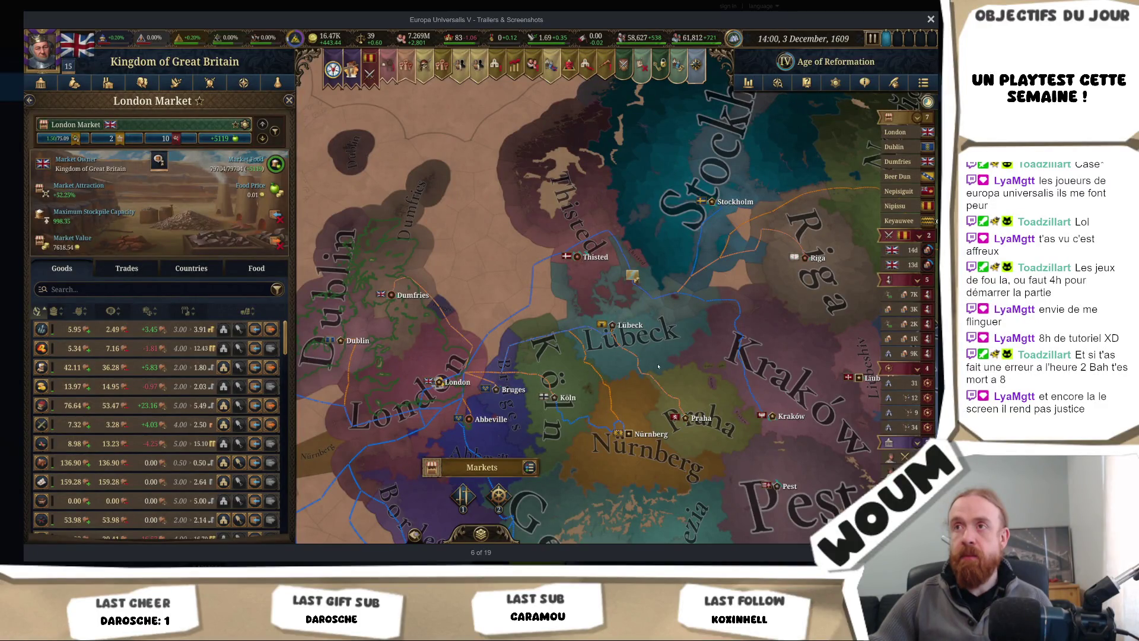
{"action": "key", "text": "Right"}
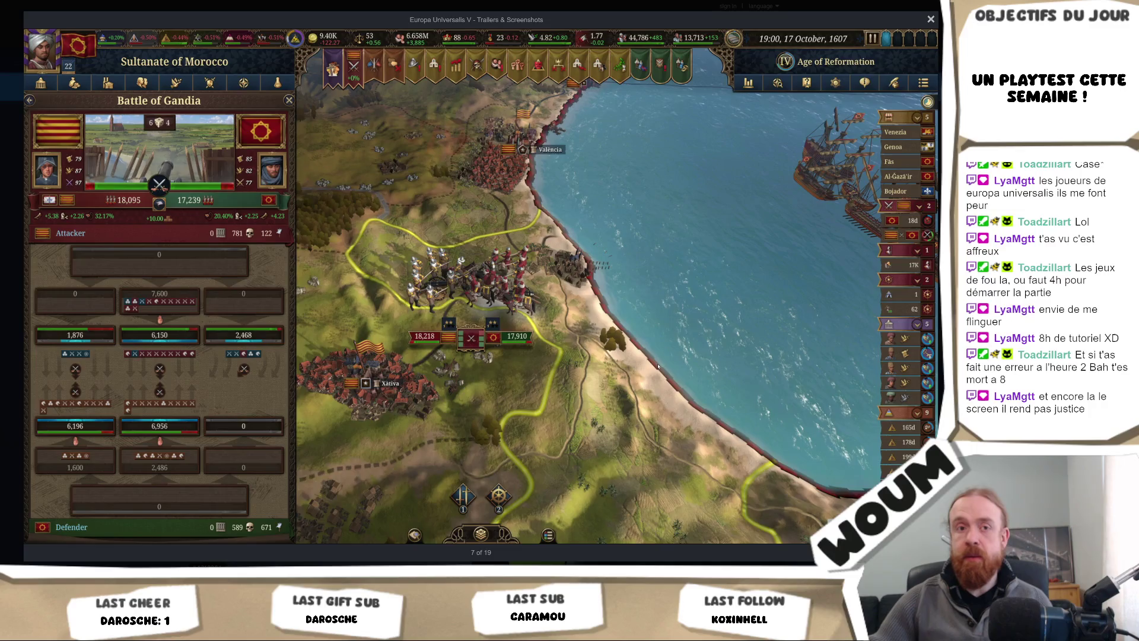
{"action": "key", "text": "Right"}
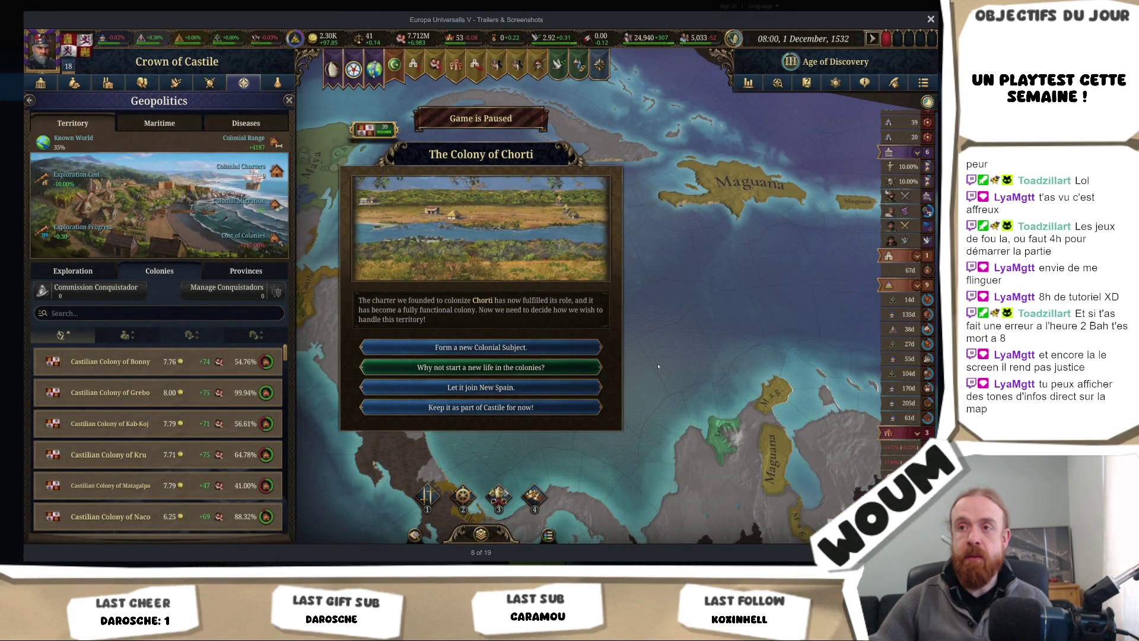
{"action": "key", "text": "Right"}
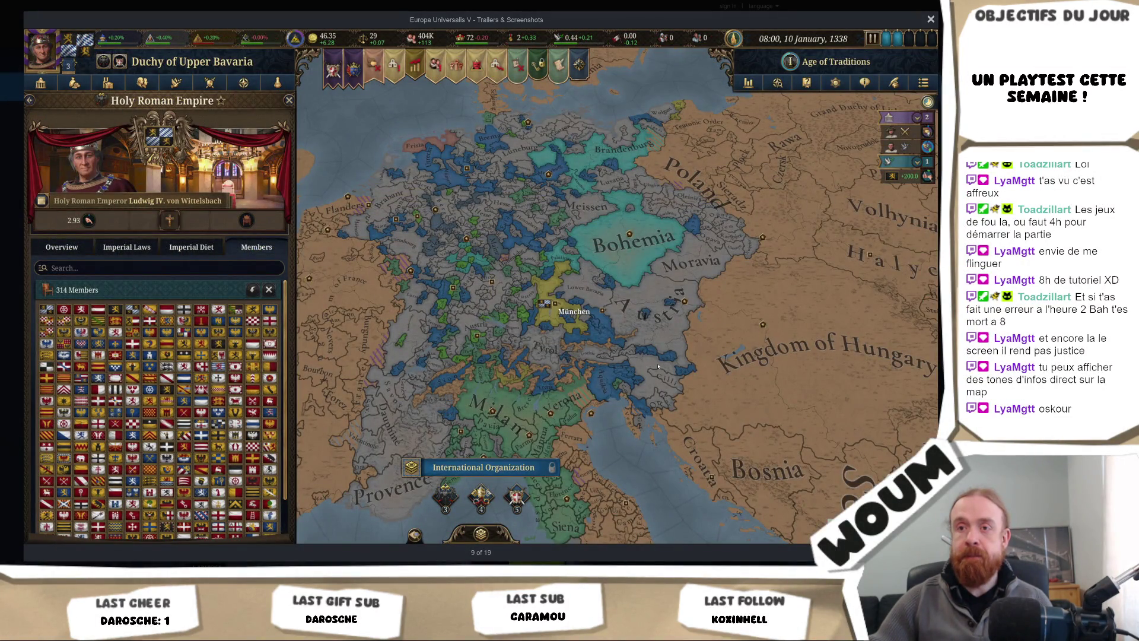
{"action": "key", "text": "Right"}
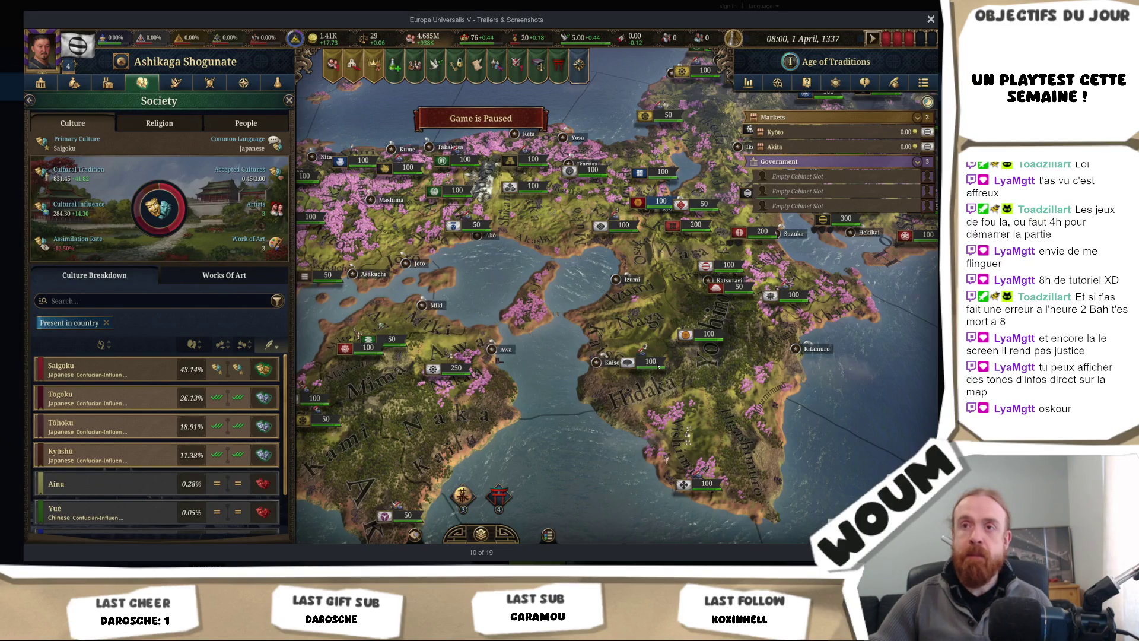
{"action": "key", "text": "Right"}
{"action": "key", "text": "Right"}
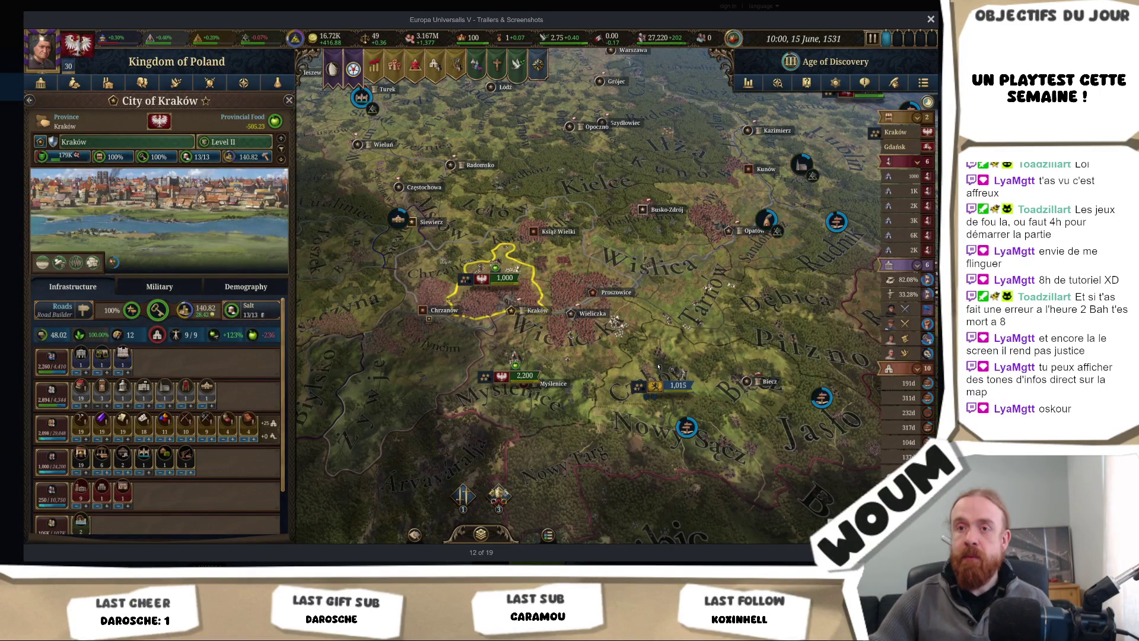
{"action": "key", "text": "Right"}
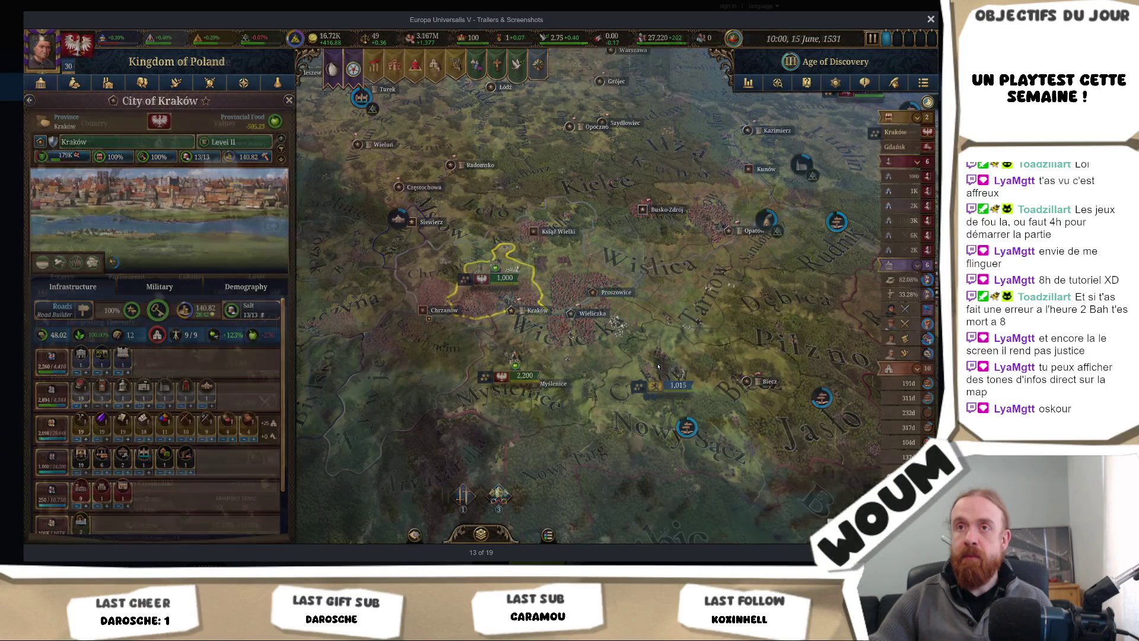
{"action": "key", "text": "Right"}
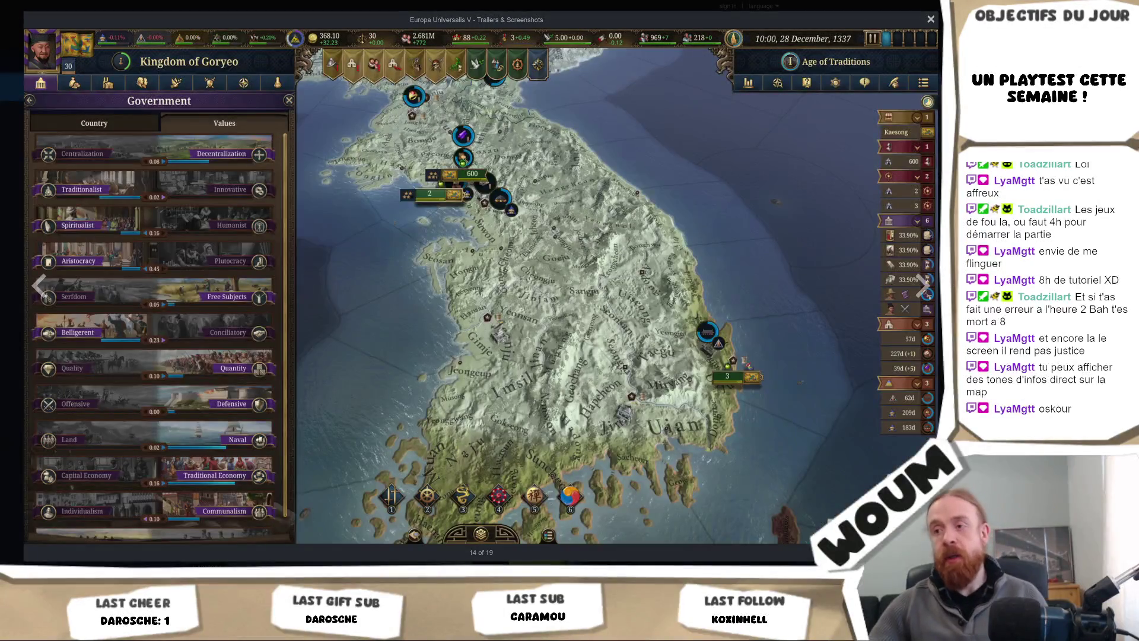
{"action": "key", "text": "Escape"}
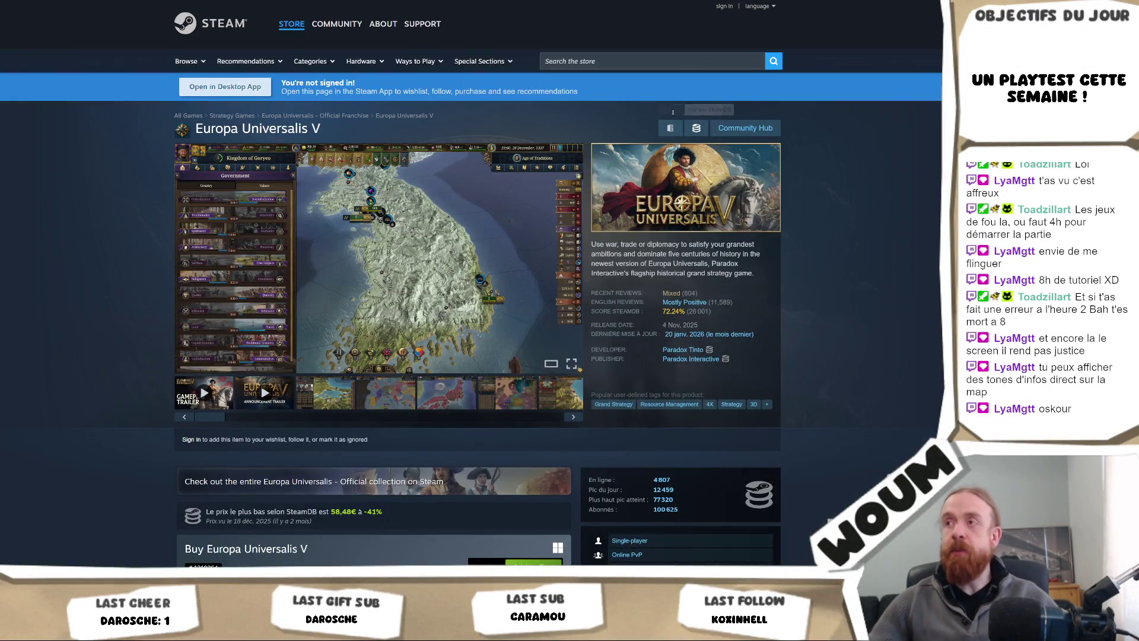
Step: Search the store for 'as far as the eye' and open its store page
{"action": "left_click", "coordinate": [629, 60]}
{"action": "type", "text": "as f"}
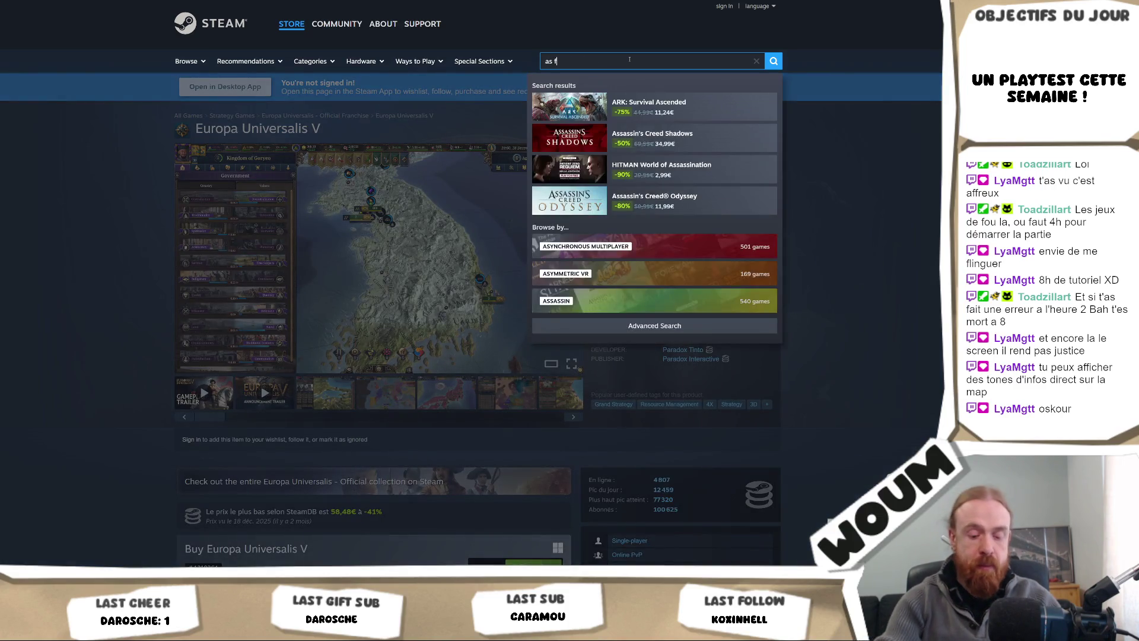
{"action": "type", "text": "ar as the eye"}
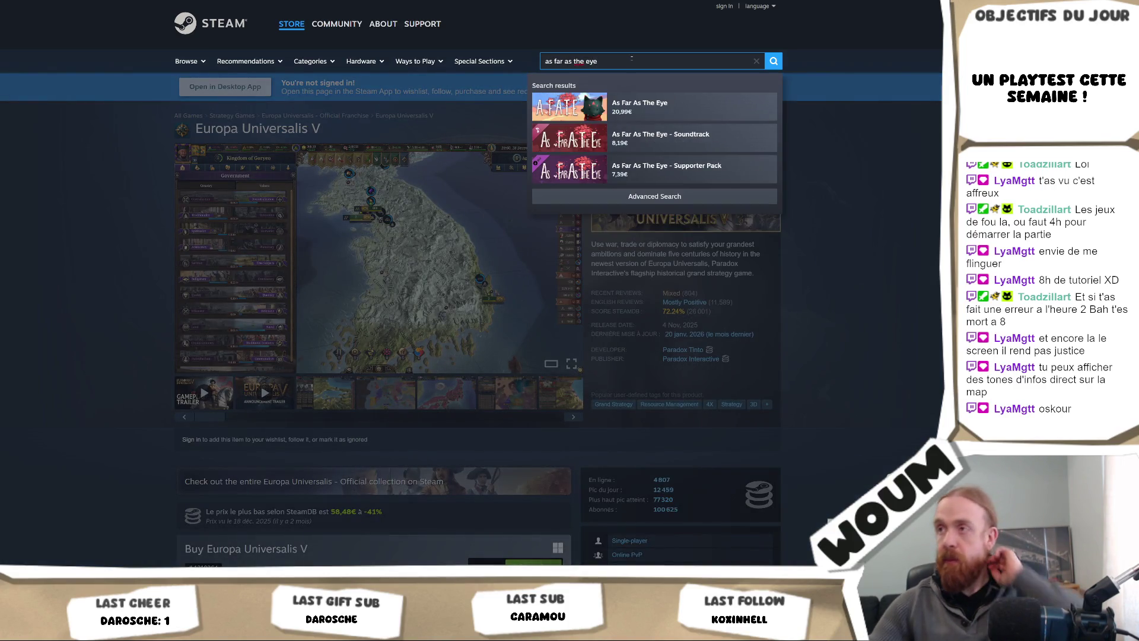
{"action": "left_click", "coordinate": [628, 117]}
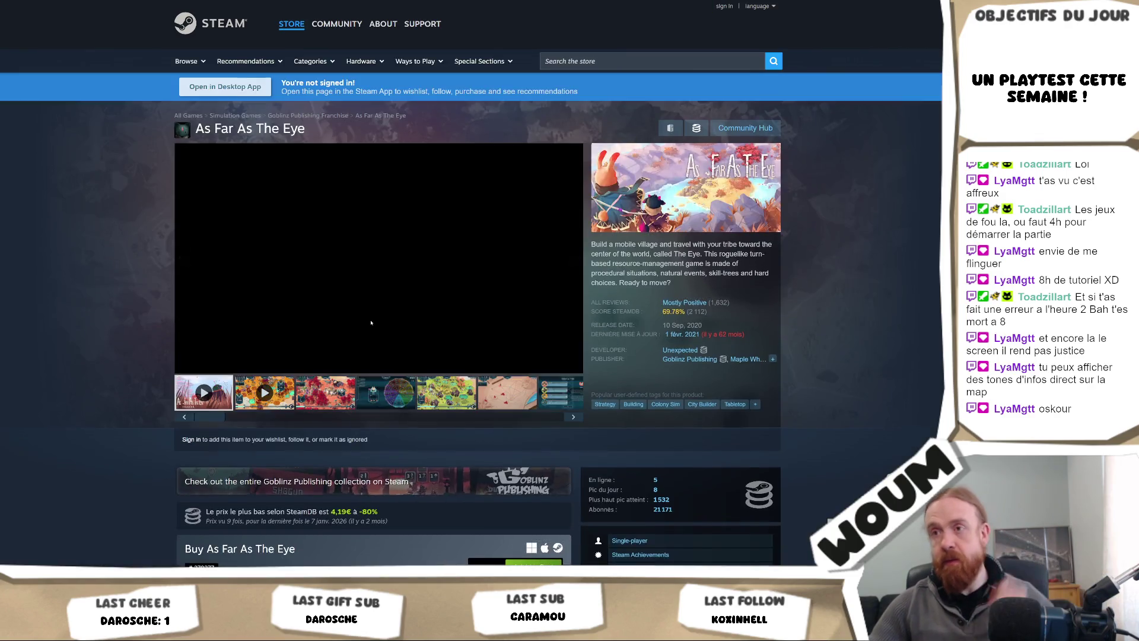
Step: Open the third screenshot full size and step through all 13 images back to the trailer
{"action": "left_click", "coordinate": [327, 389]}
{"action": "left_click", "coordinate": [524, 287]}
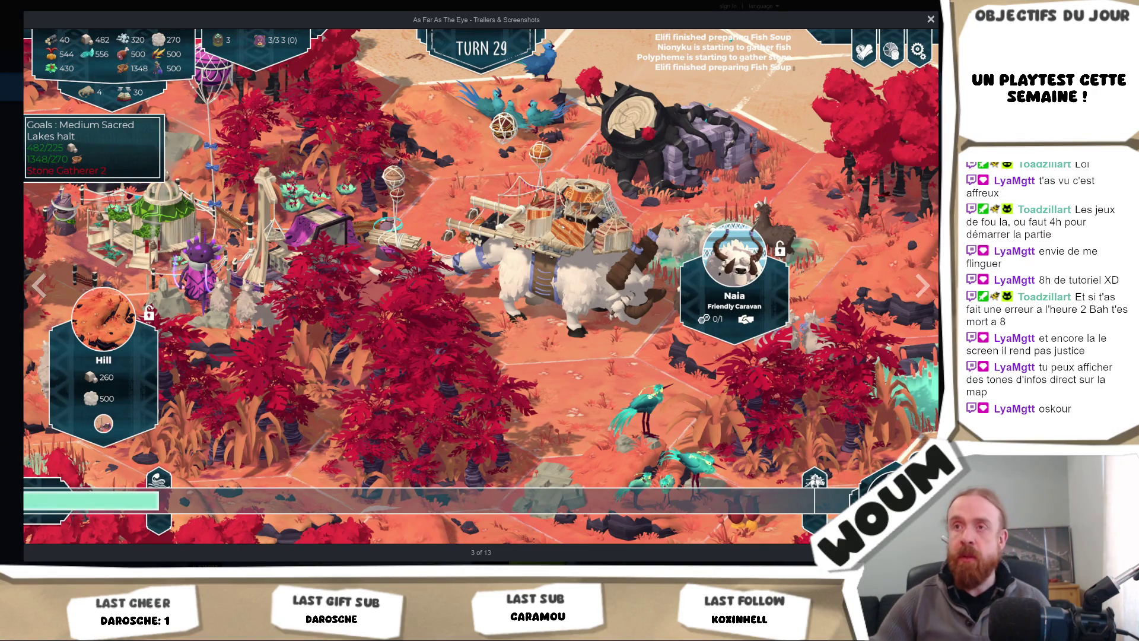
{"action": "key", "text": "Right"}
{"action": "key", "text": "Right"}
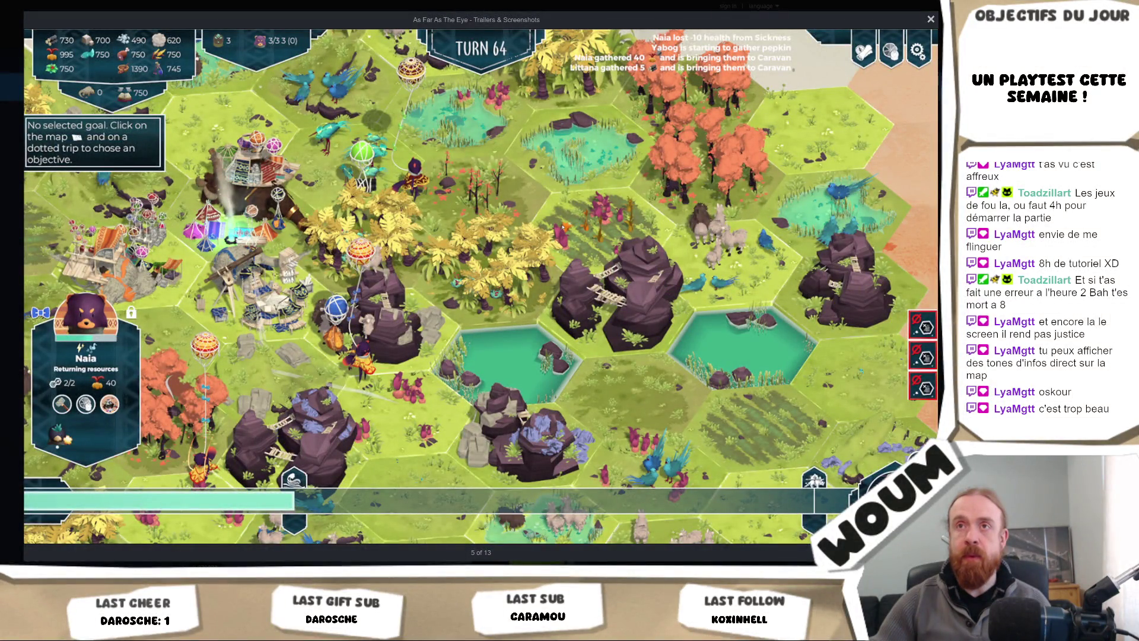
{"action": "key", "text": "Right"}
{"action": "key", "text": "Right"}
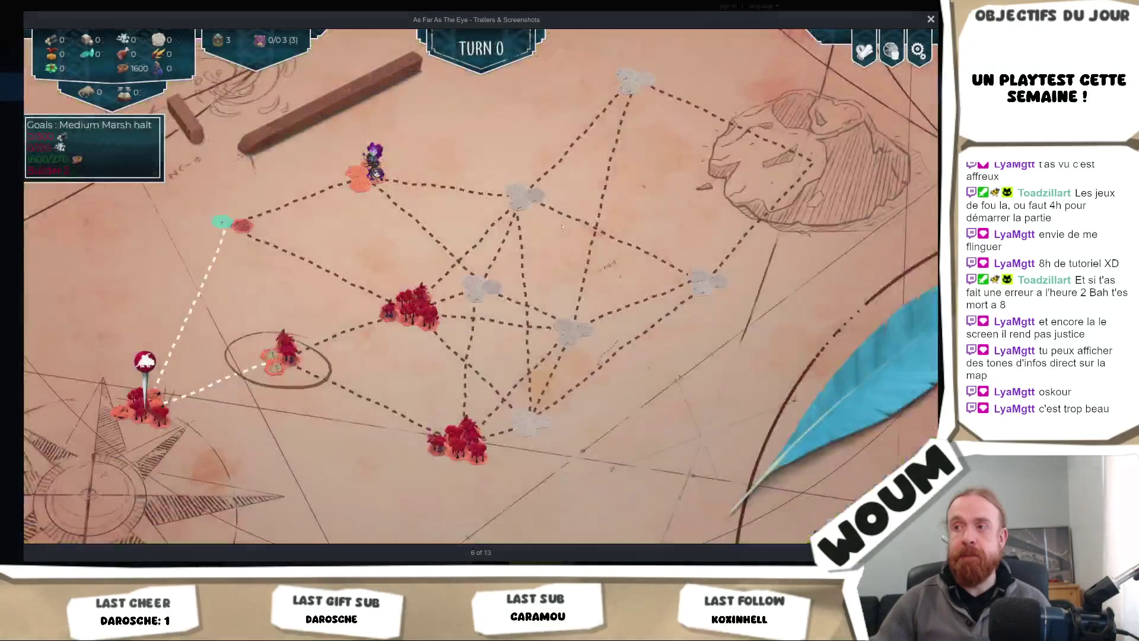
{"action": "key", "text": "Right"}
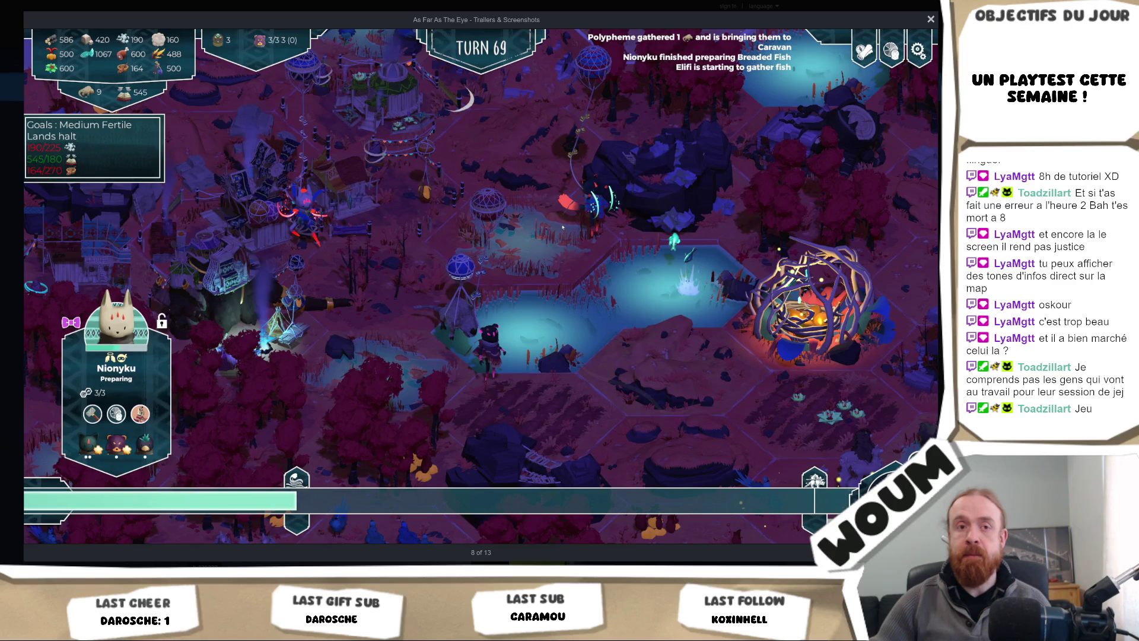
{"action": "key", "text": "Right"}
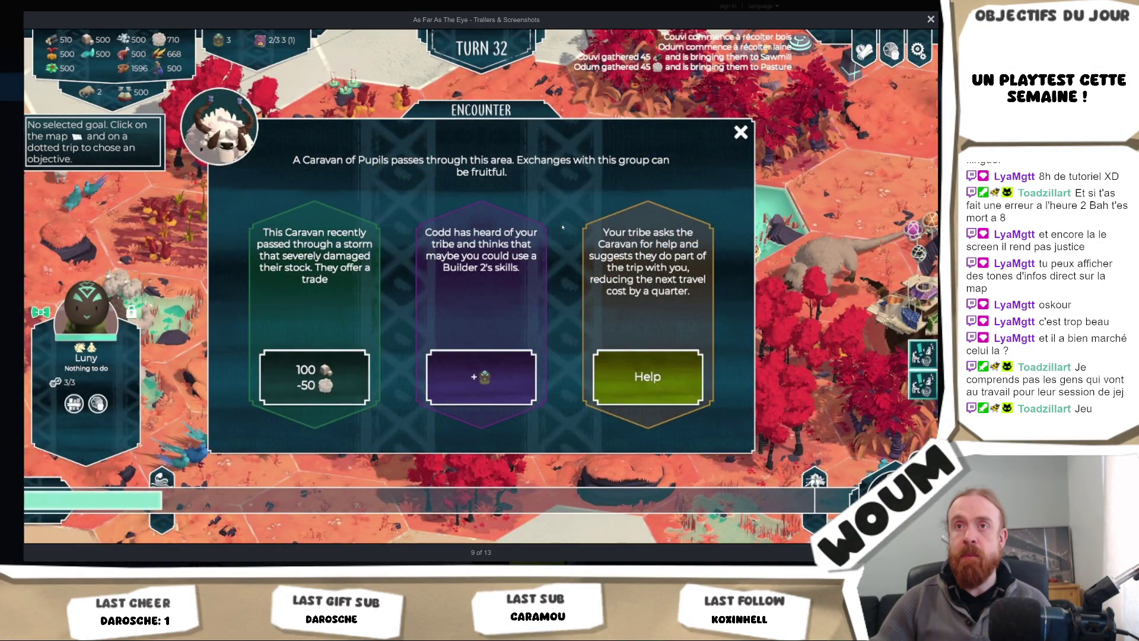
{"action": "key", "text": "Right"}
{"action": "key", "text": "Right"}
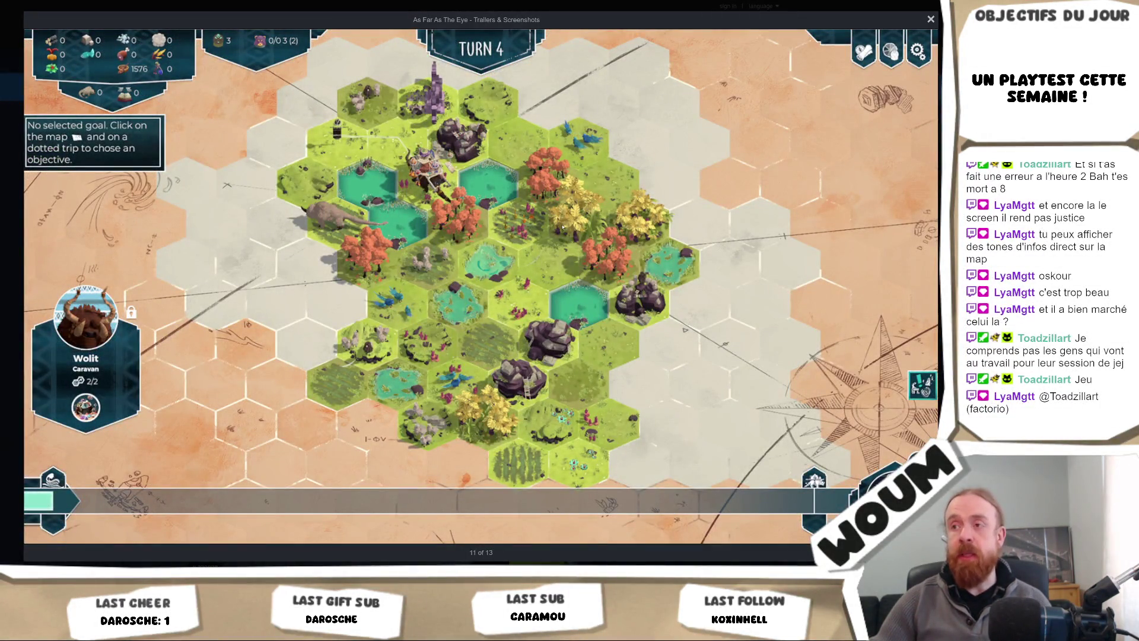
{"action": "key", "text": "Right"}
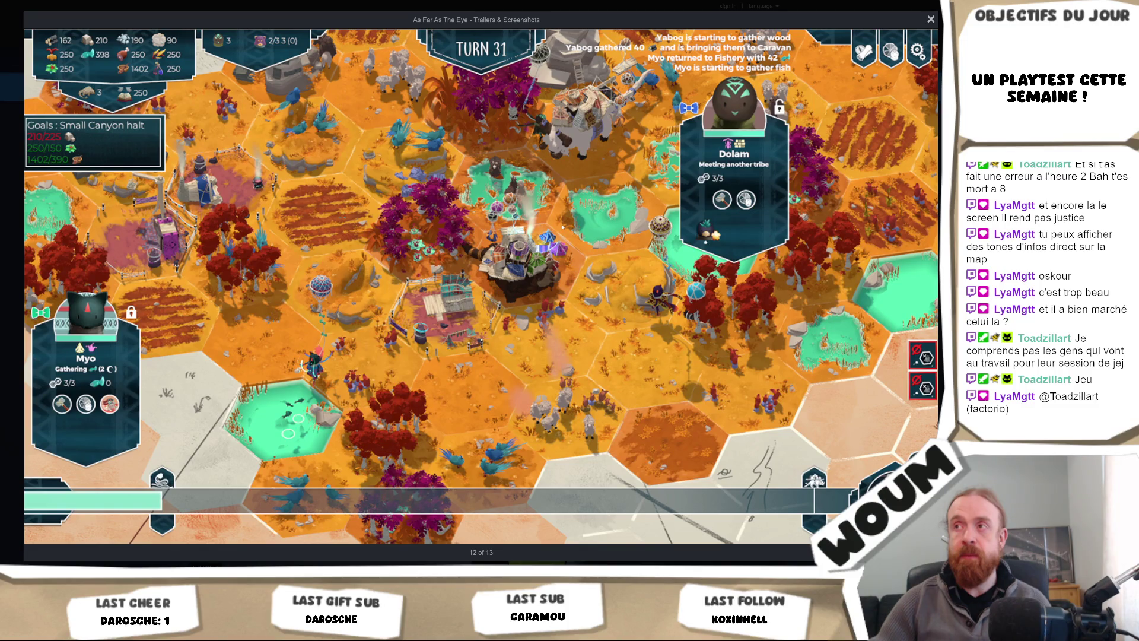
{"action": "key", "text": "Right"}
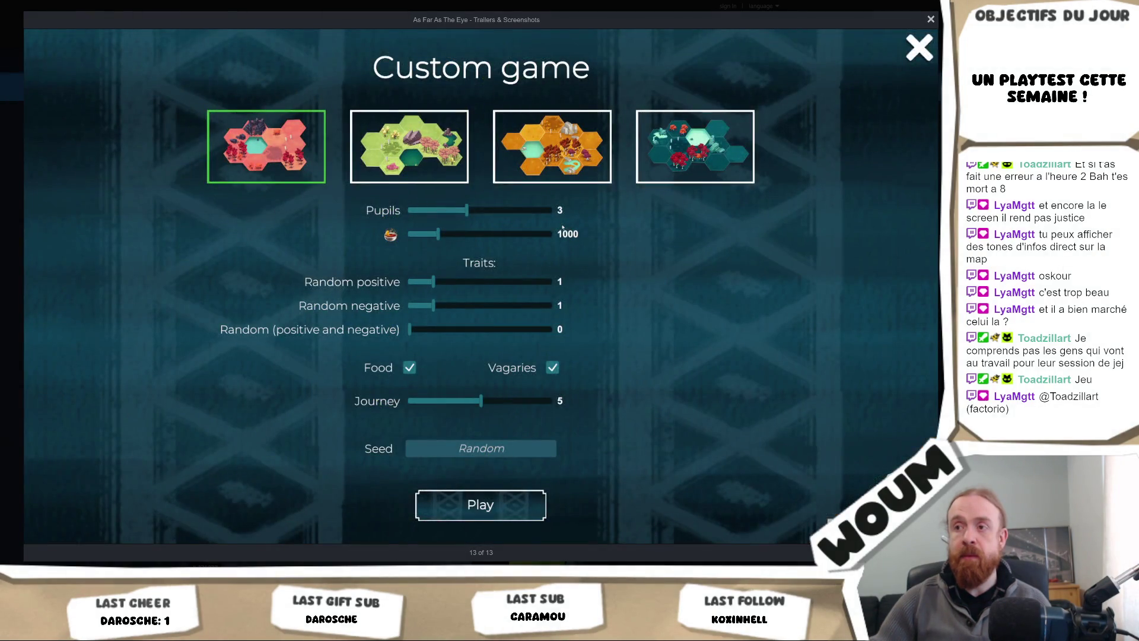
{"action": "key", "text": "Right"}
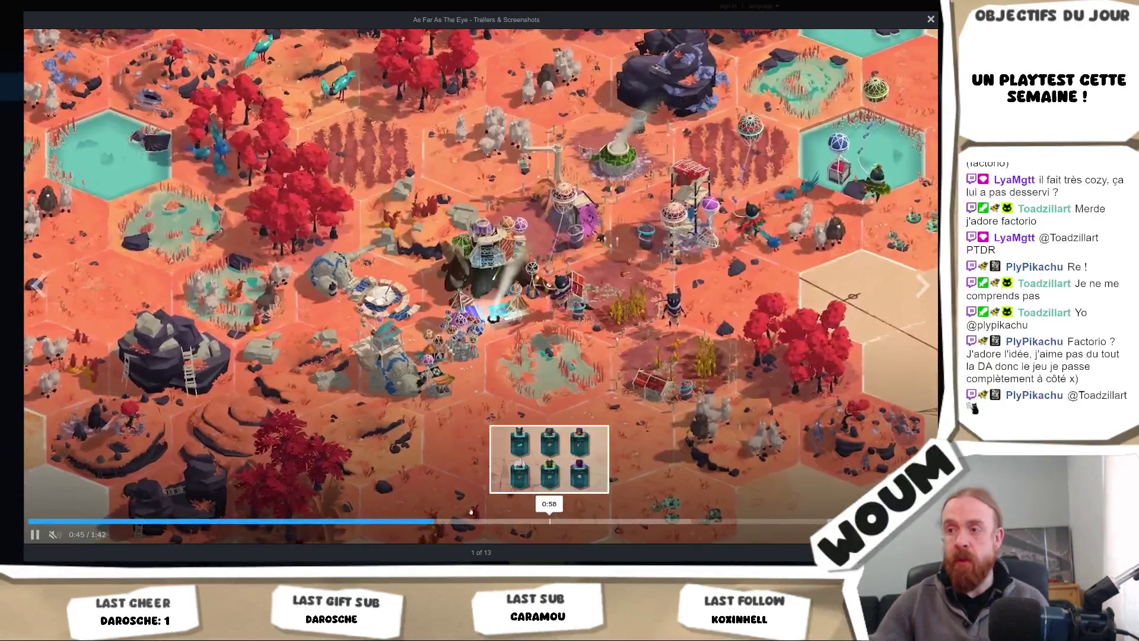
Step: Restart the trailer, pause it at 0:35, close the viewer, and feature the green hex-map screenshot
{"action": "left_click", "coordinate": [38, 522]}
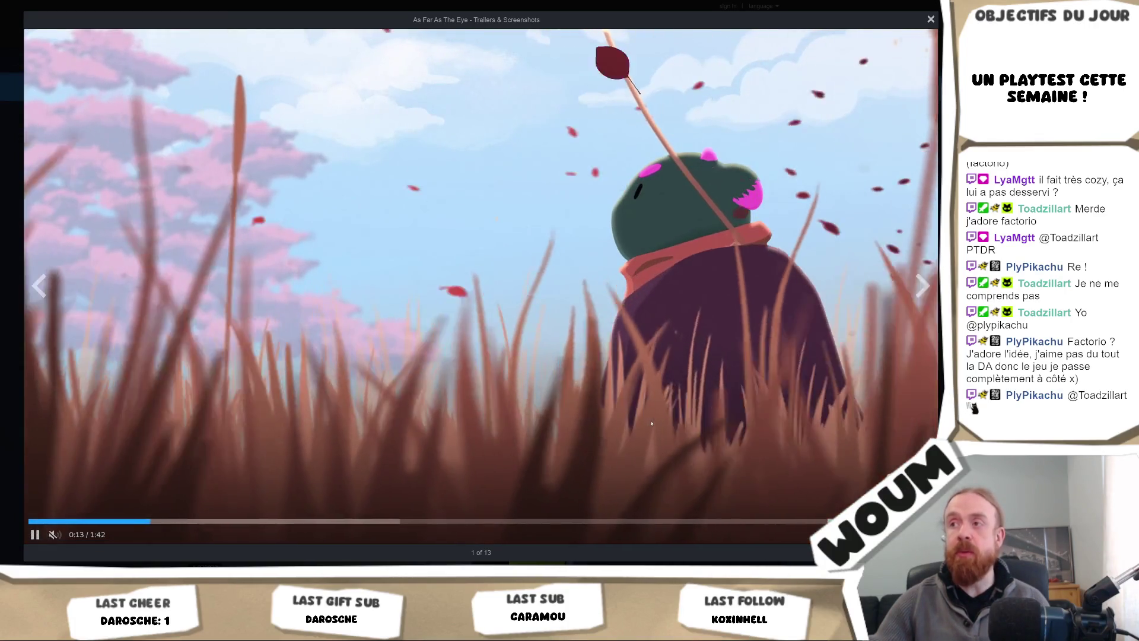
{"action": "left_click", "coordinate": [651, 424]}
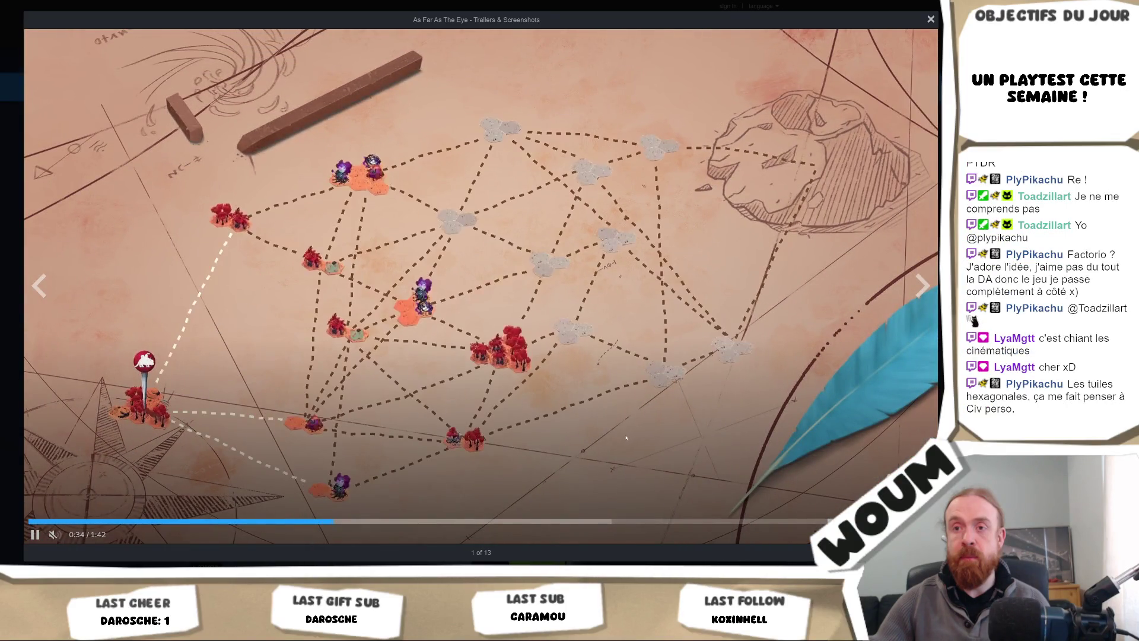
{"action": "left_click", "coordinate": [626, 438]}
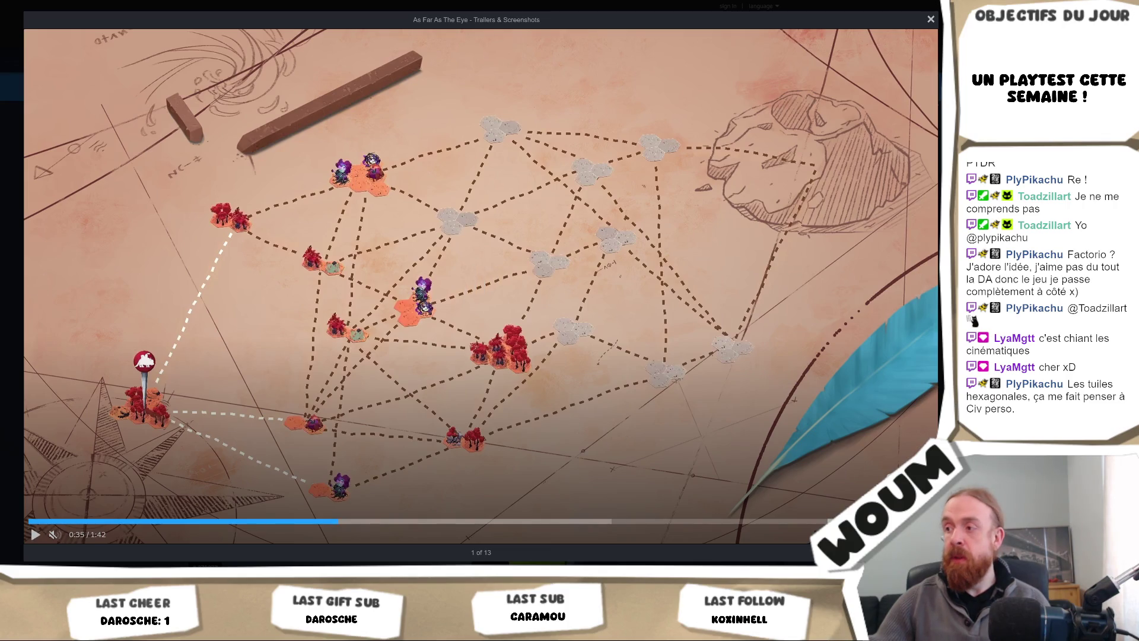
{"action": "key", "text": "Escape"}
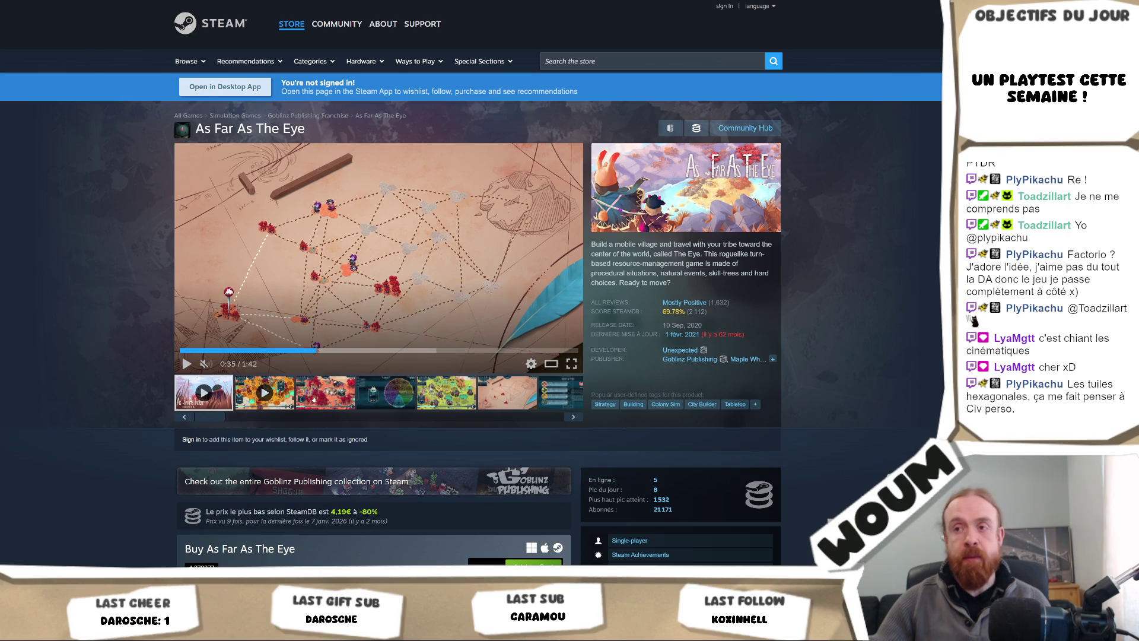
{"action": "left_click", "coordinate": [445, 404]}
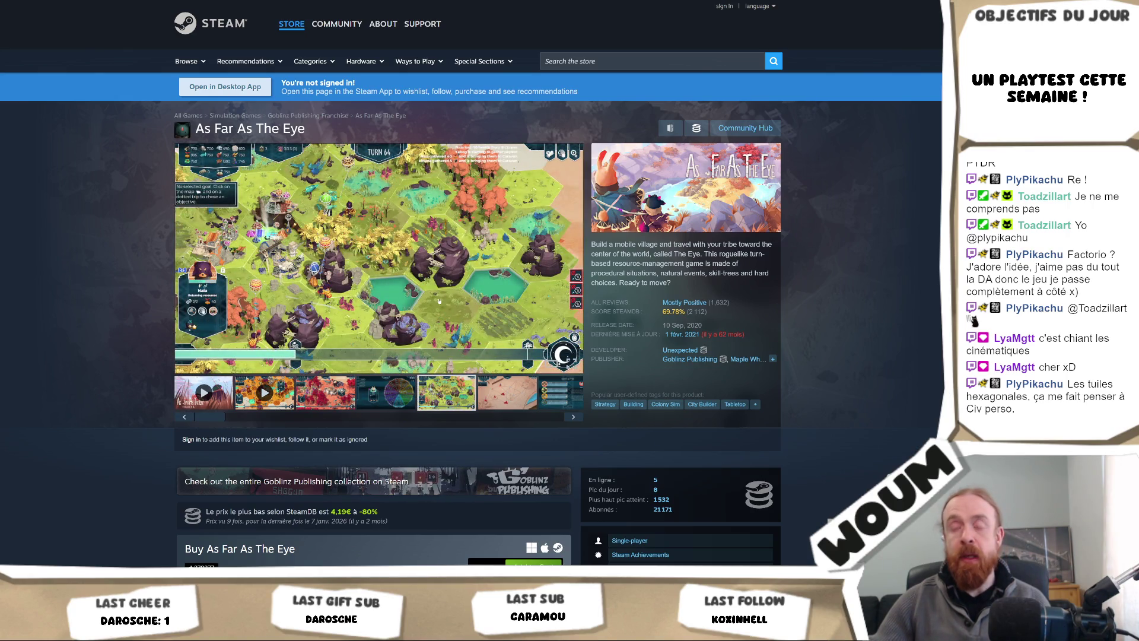
Step: View the turn 64 hex-map screenshot (5 of 13) full size, then close the viewer
{"action": "left_click", "coordinate": [437, 294]}
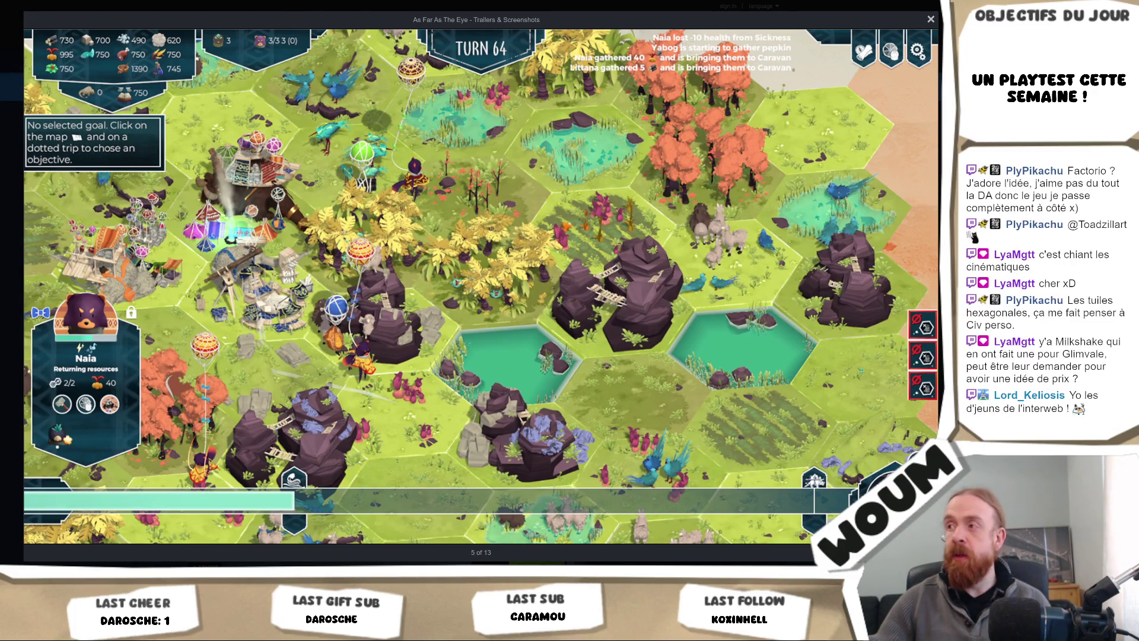
{"action": "key", "text": "Escape"}
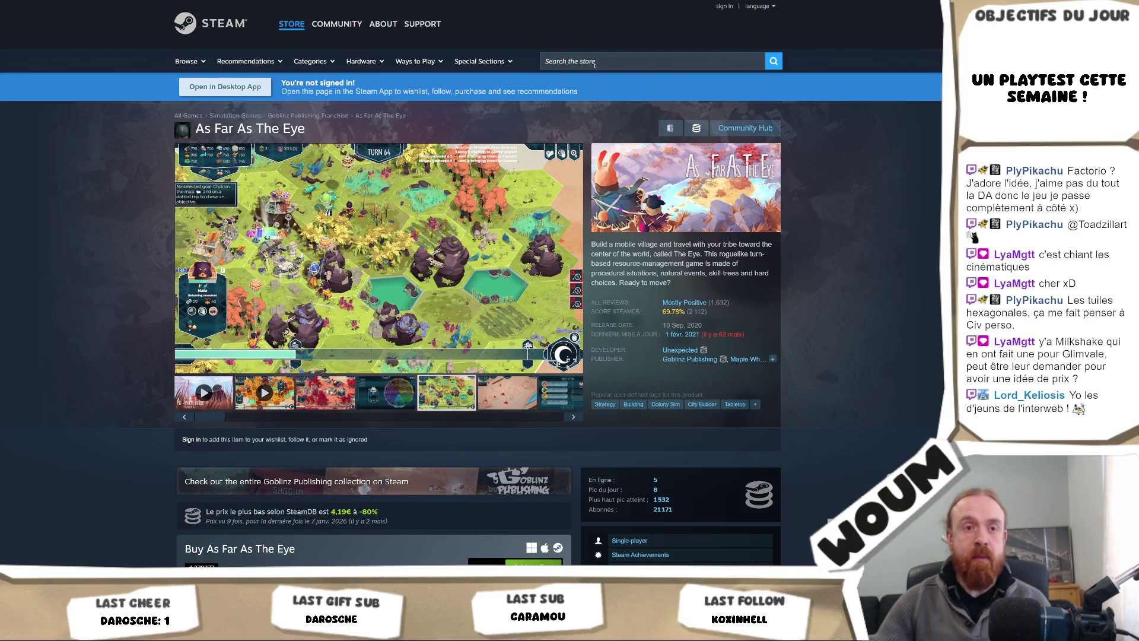
Step: Search the store for 'glimvale' and open the Glimvale : My Mini Overworld page
{"action": "left_click", "coordinate": [593, 63]}
{"action": "type", "text": "glimvale"}
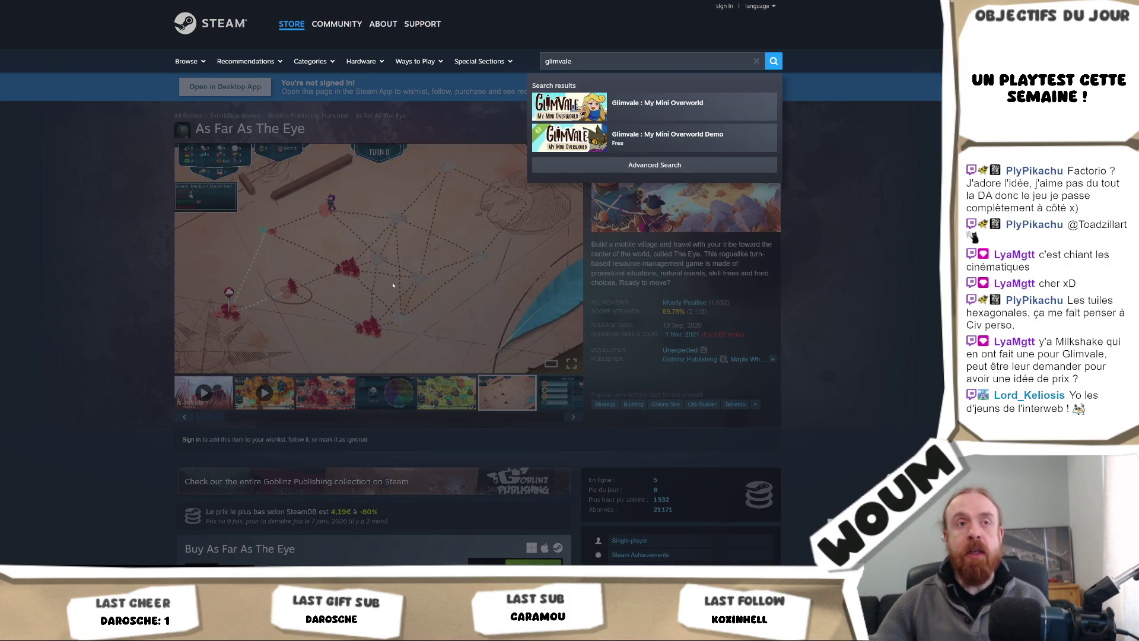
{"action": "left_click", "coordinate": [654, 103]}
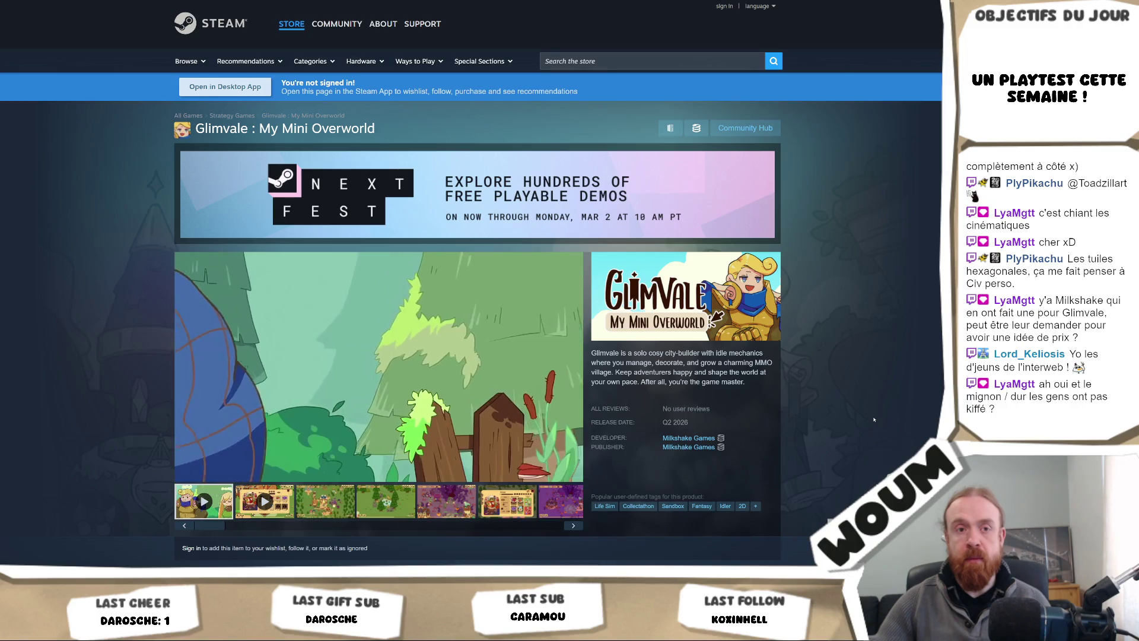
Step: Restart the Glimvale trailer, play it, and pause it at 0:19 on the village scene
{"action": "scroll", "coordinate": [874, 419], "scroll_direction": "down", "scroll_amount": 1}
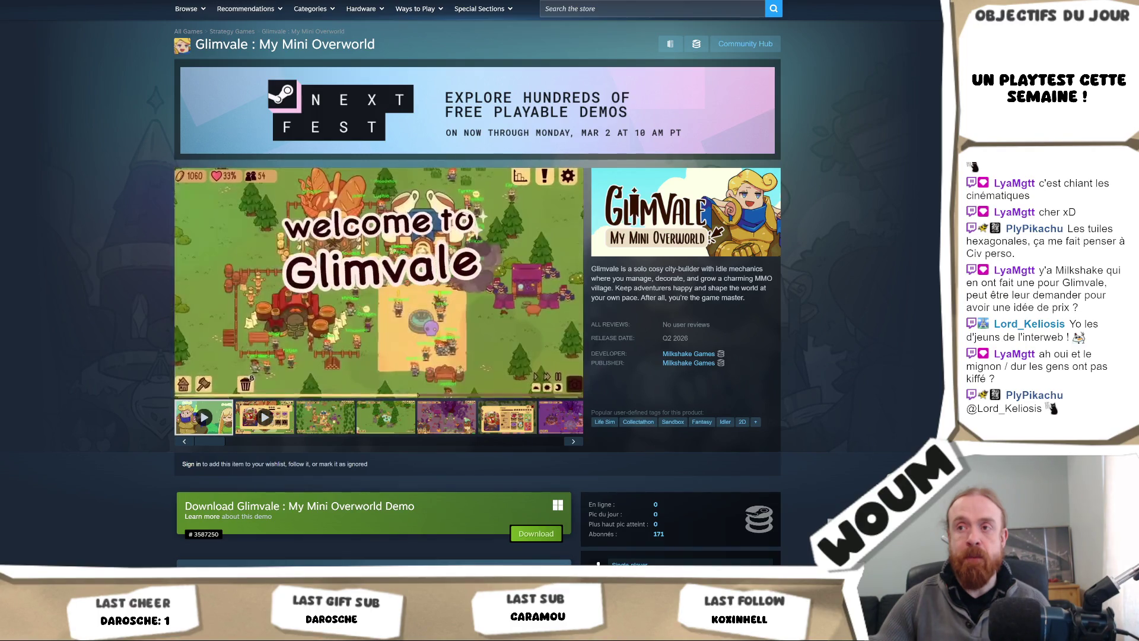
{"action": "left_click", "coordinate": [199, 363]}
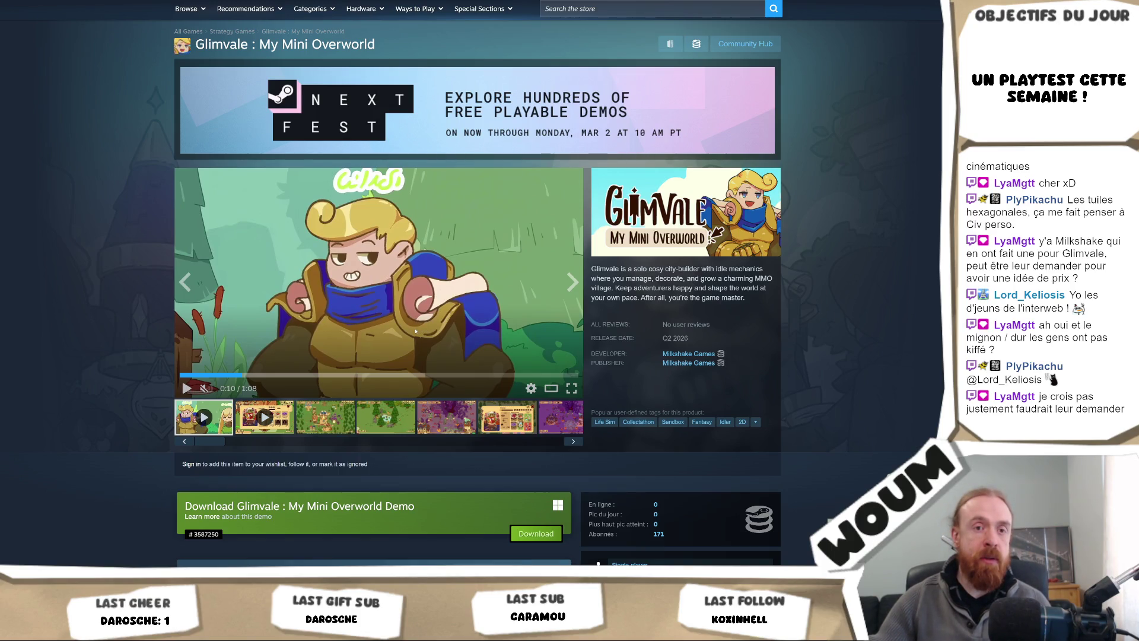
{"action": "left_click", "coordinate": [415, 331]}
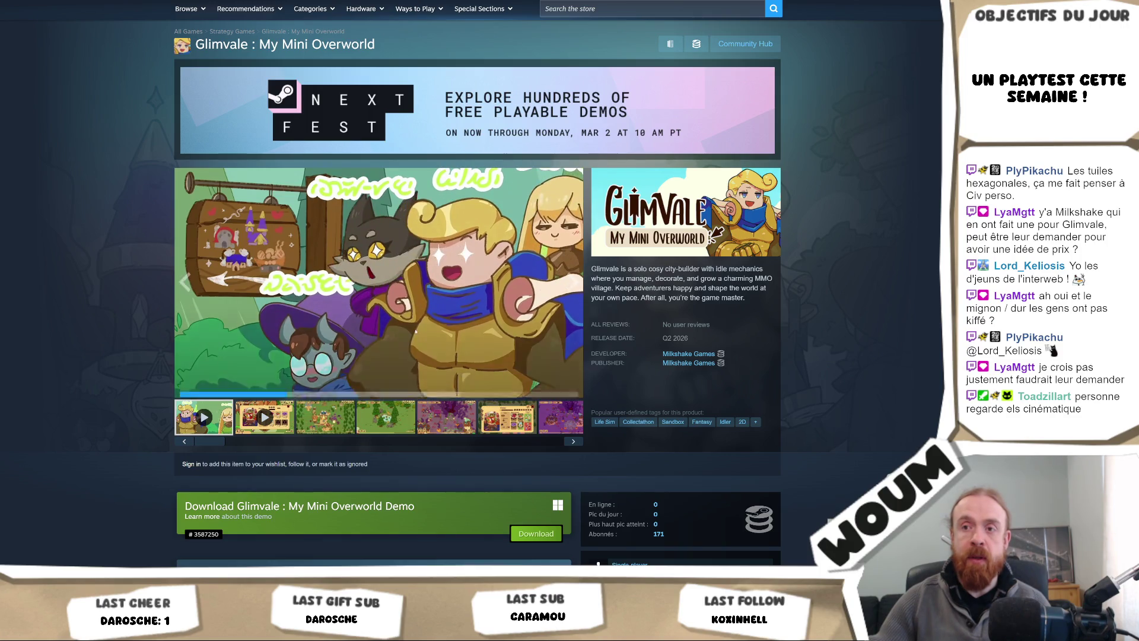
{"action": "left_click", "coordinate": [436, 333]}
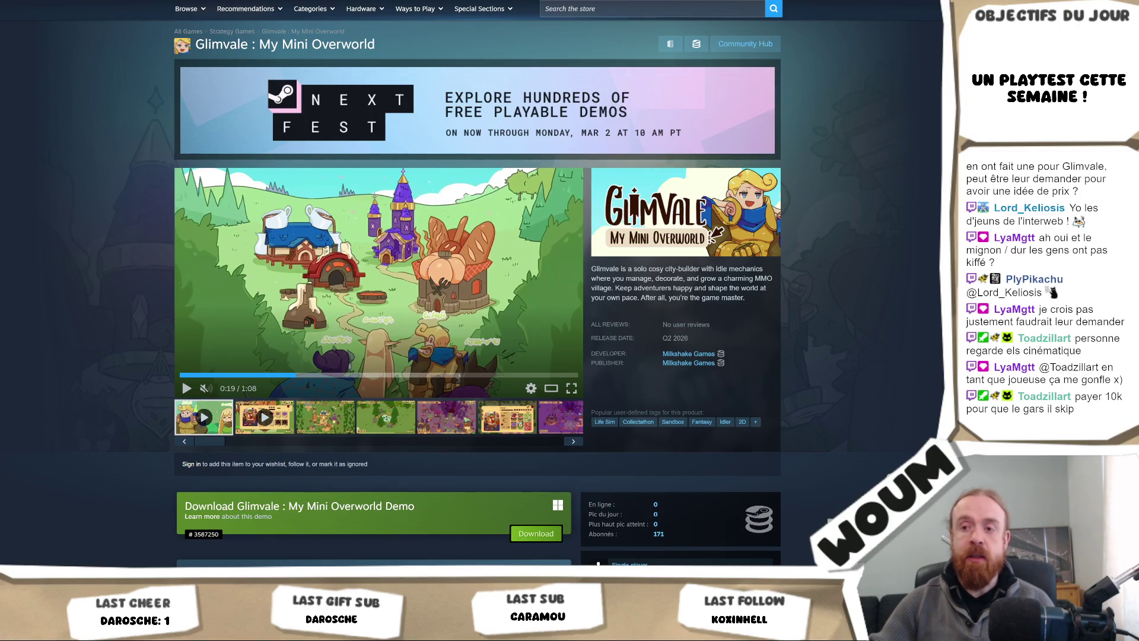
{"action": "key", "text": "alt+Tab"}
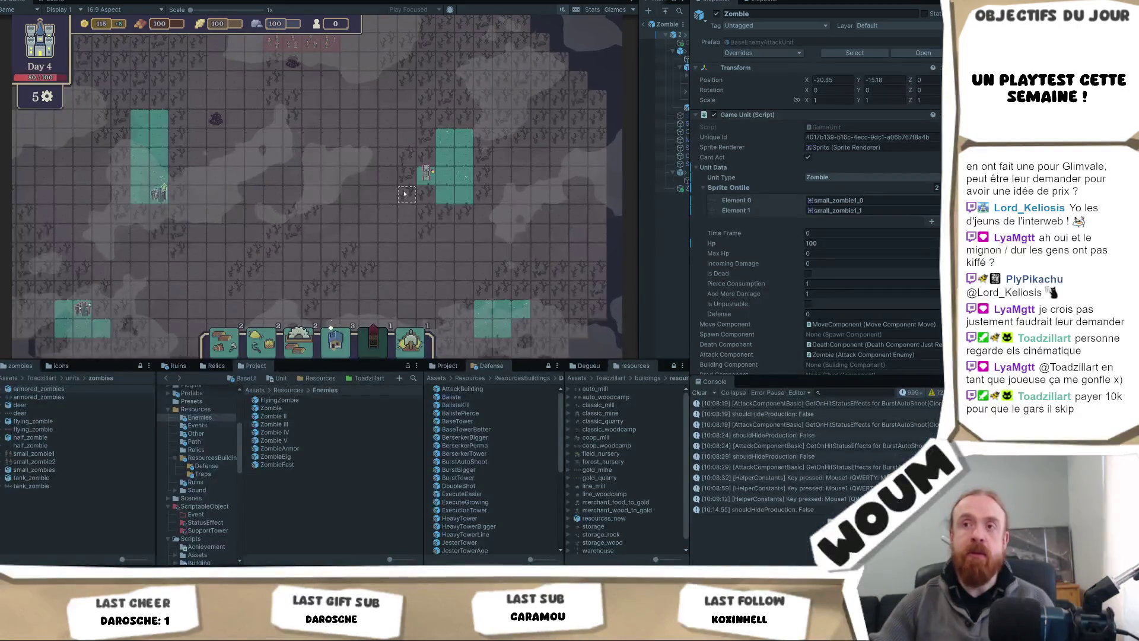
Step: Pan the Day 4 map to reveal the bottom wall and spikes, and inspect the shouldHideProduction log entry
{"action": "left_click_drag", "start_coordinate": [326, 270], "coordinate": [363, 210]}
{"action": "mouse_move", "coordinate": [334, 265]}
{"action": "left_mouse_down"}
{"action": "mouse_move", "coordinate": [344, 267]}
{"action": "mouse_move", "coordinate": [339, 191]}
{"action": "mouse_move", "coordinate": [327, 189]}
{"action": "left_mouse_up"}
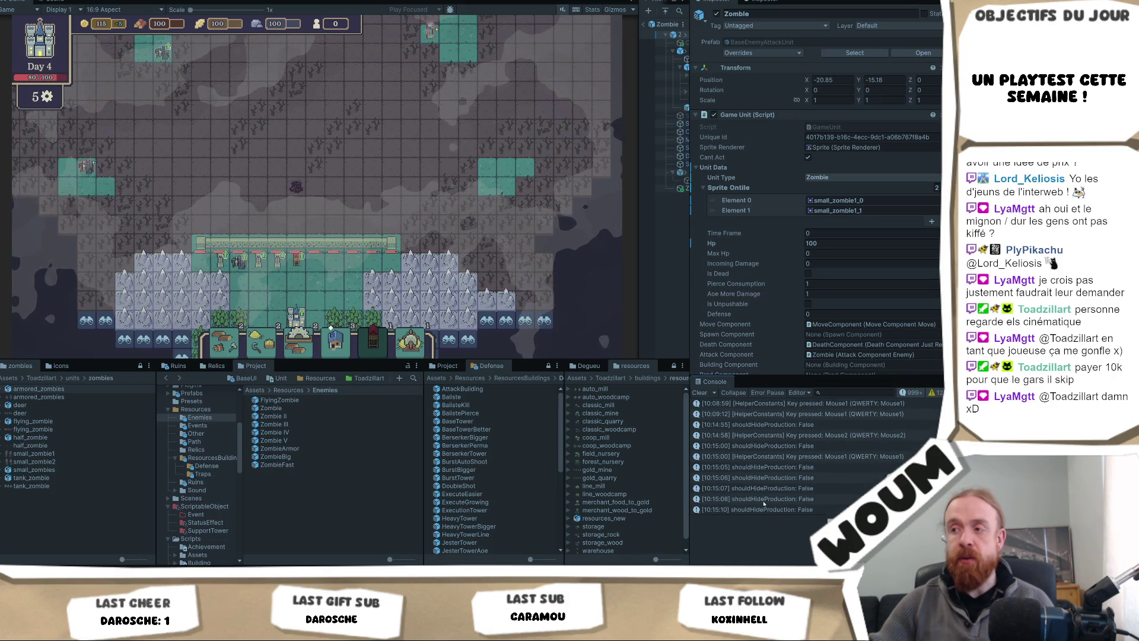
{"action": "left_click", "coordinate": [763, 499]}
Step: Select all the stack-trace text and bring the Glimvale store page back in front
{"action": "key", "text": "ctrl+a"}
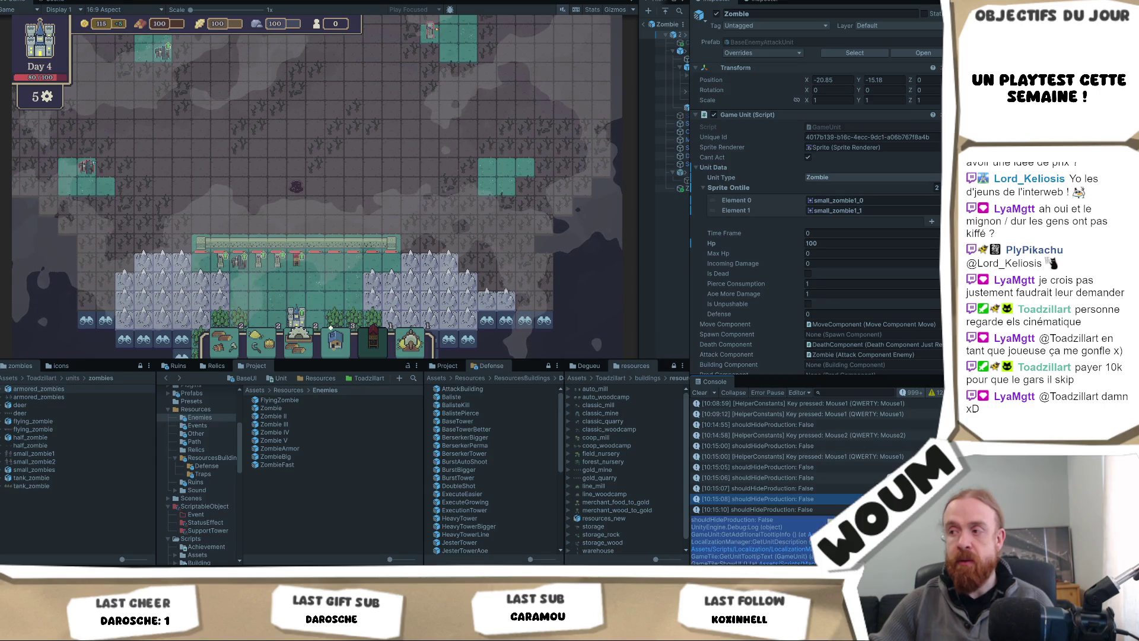
{"action": "key", "text": "alt+Tab"}
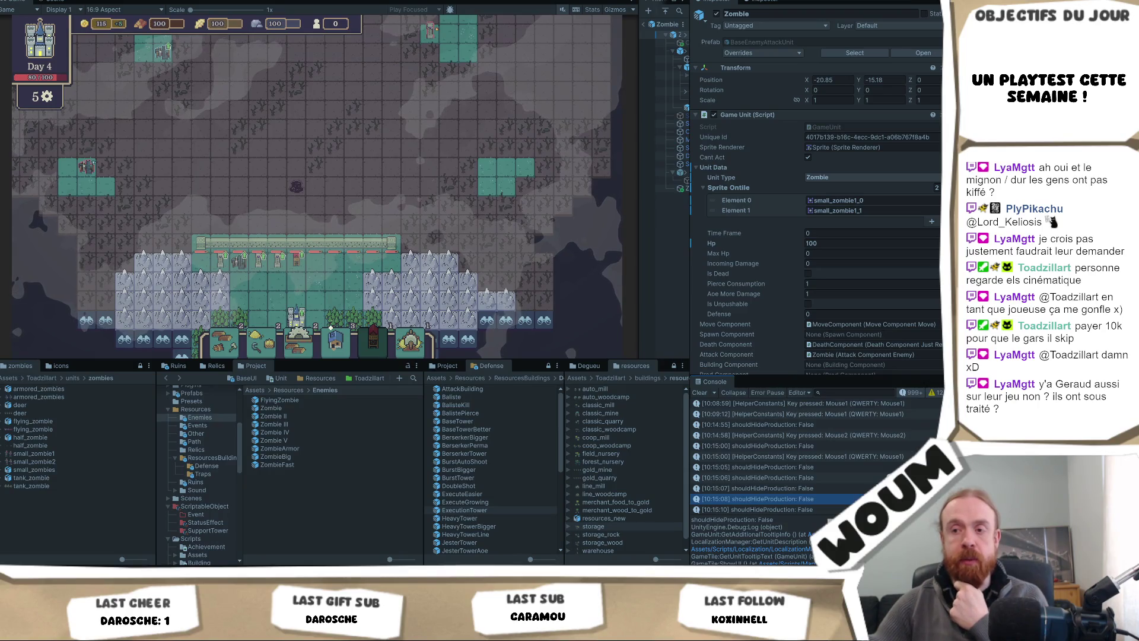
{"action": "left_click", "coordinate": [301, 528]}
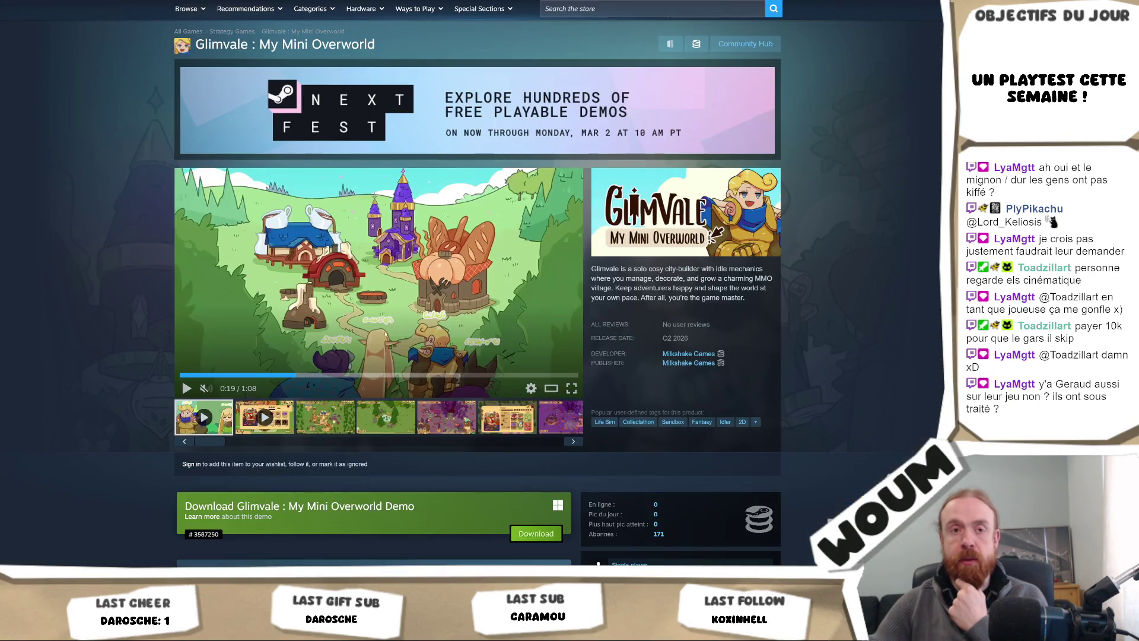
Step: Search the store for 'sol cesto' and open the Sol Cesto store page
{"action": "left_click", "coordinate": [593, 8]}
{"action": "type", "text": "sol cesto"}
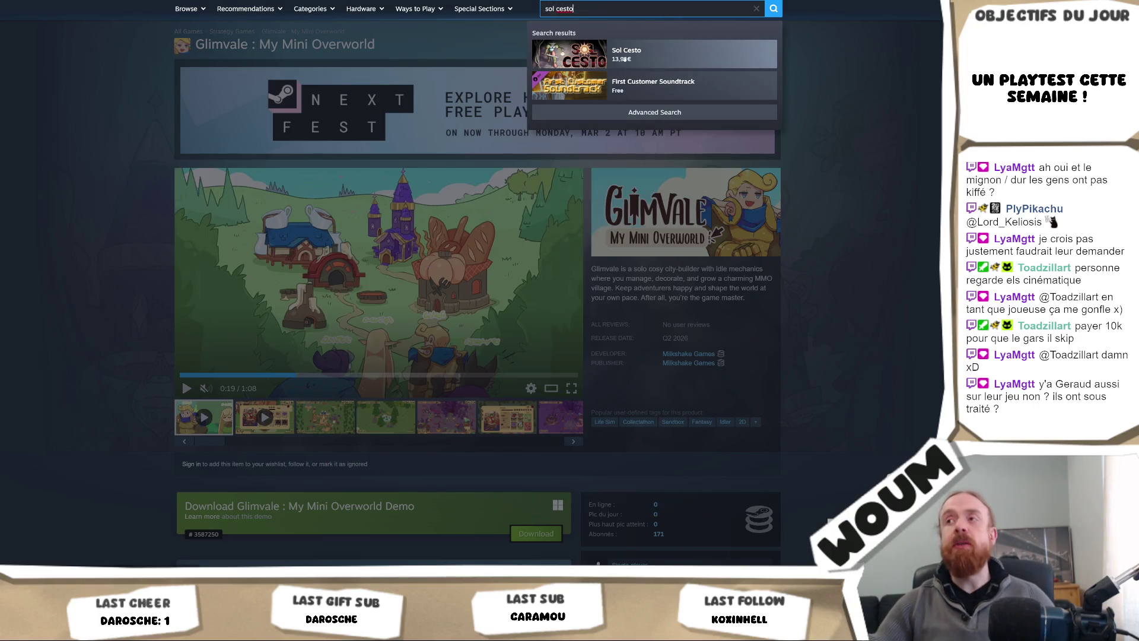
{"action": "left_click", "coordinate": [637, 56]}
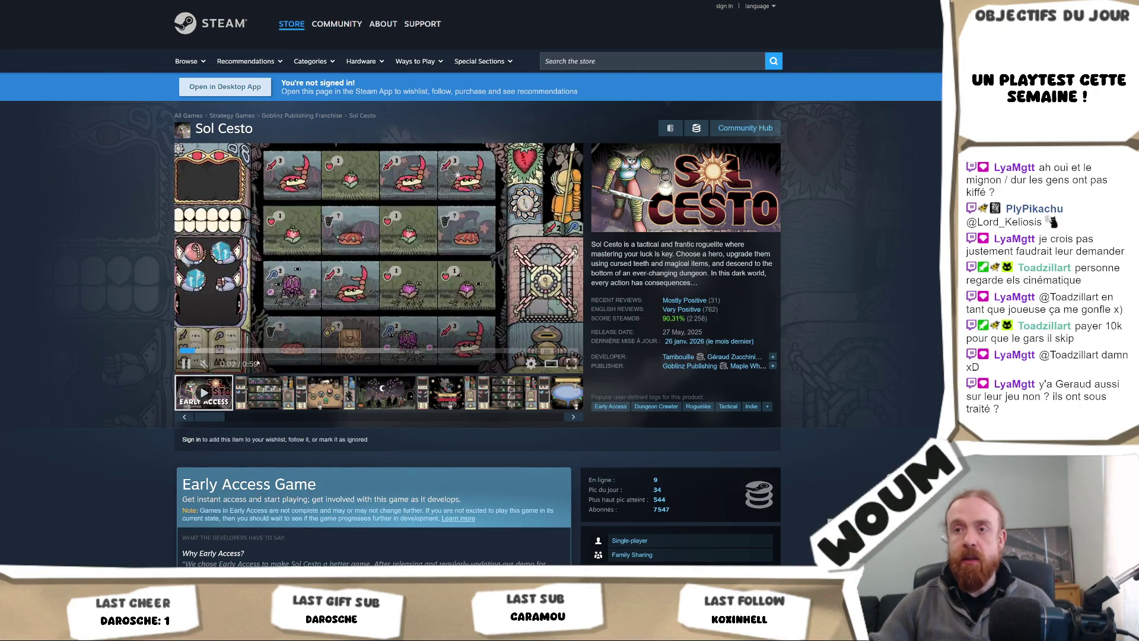
Step: Skip the Sol Cesto trailer ahead to 0:51 and pause it on the hero scene
{"action": "left_click", "coordinate": [302, 354]}
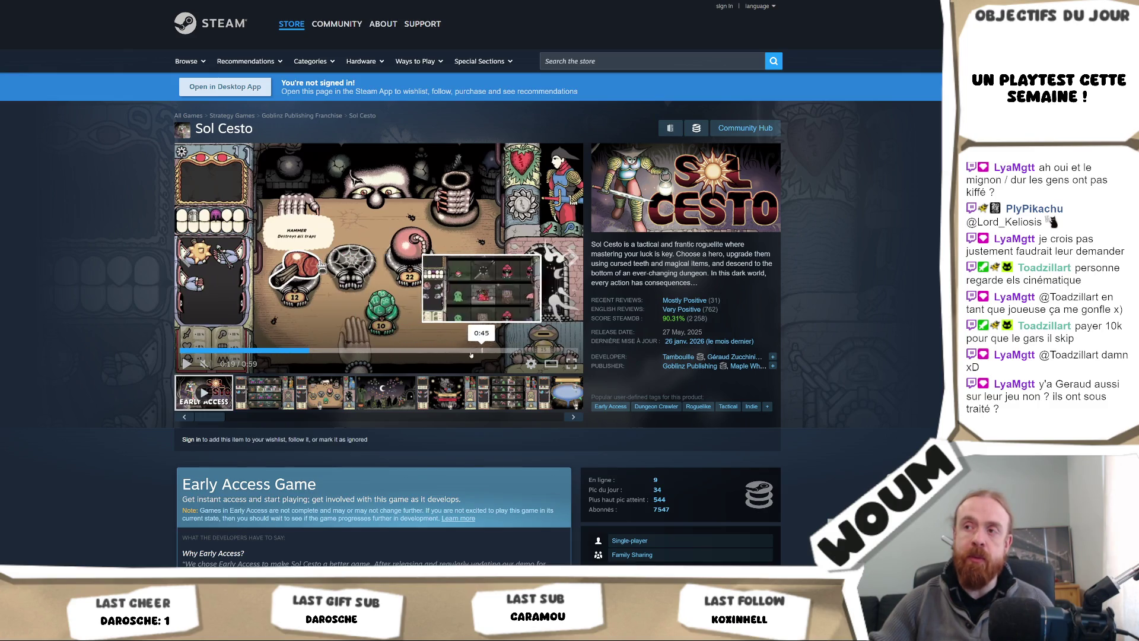
{"action": "left_click", "coordinate": [522, 350]}
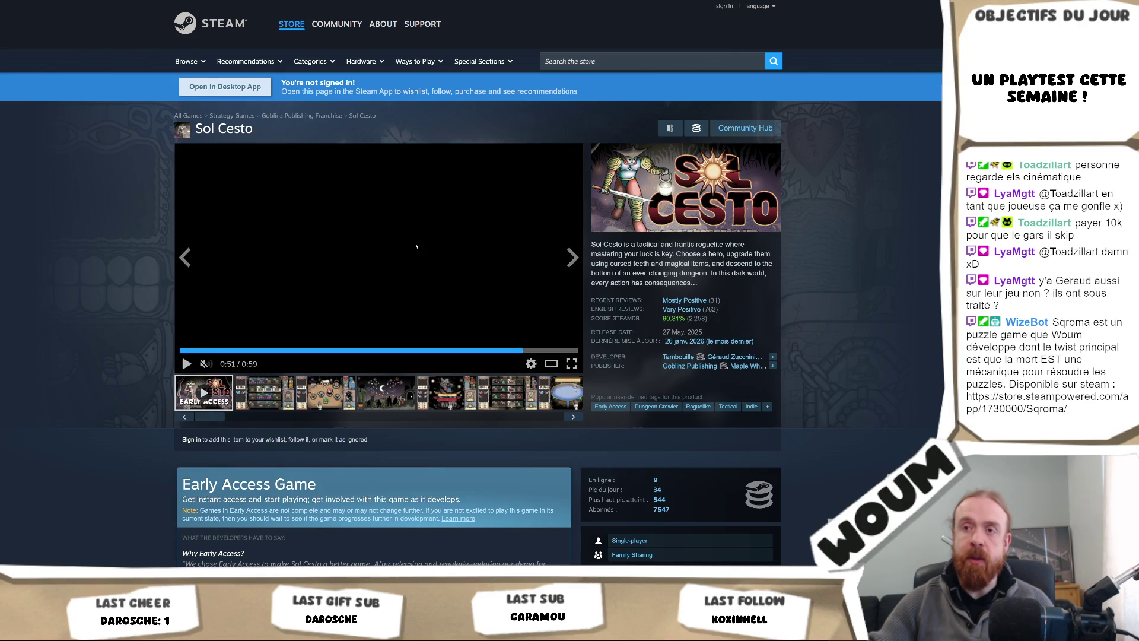
{"action": "left_click", "coordinate": [481, 295]}
Step: Feature a later screenshot from the thumbnail strip, enlarge it, and step back one image
{"action": "left_click_drag", "start_coordinate": [201, 416], "coordinate": [556, 405]}
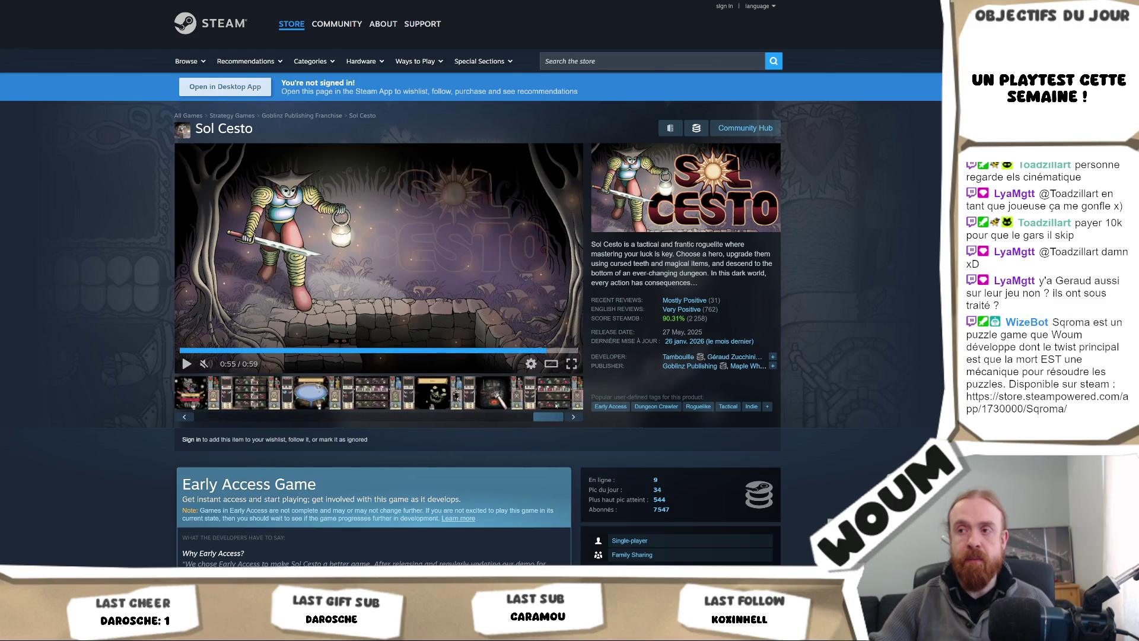
{"action": "left_click", "coordinate": [441, 400]}
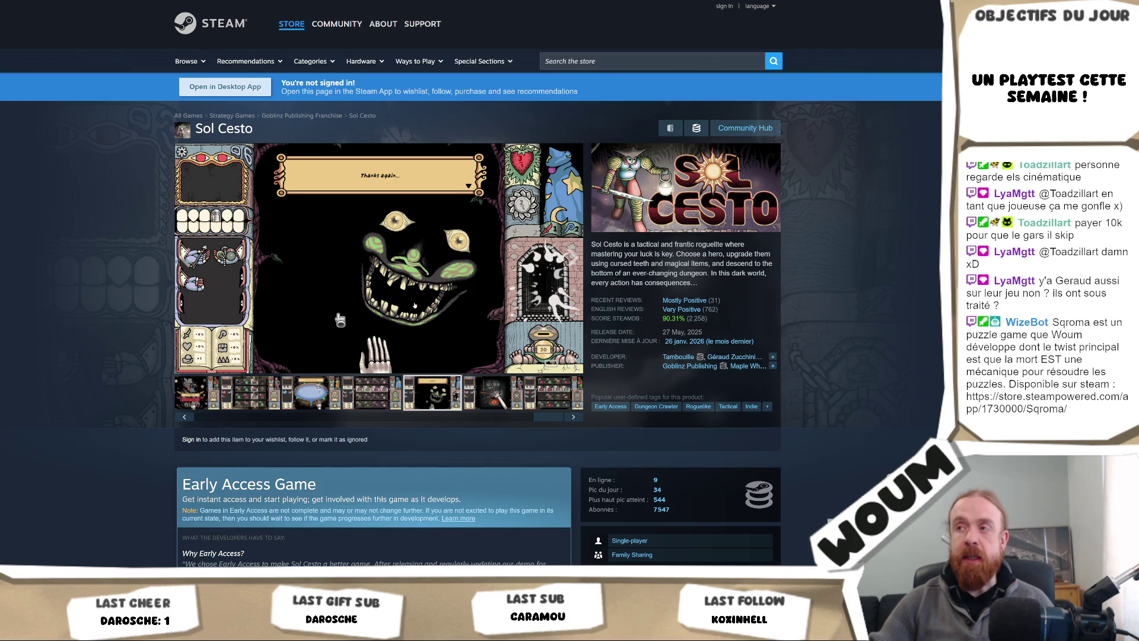
{"action": "left_click", "coordinate": [409, 356]}
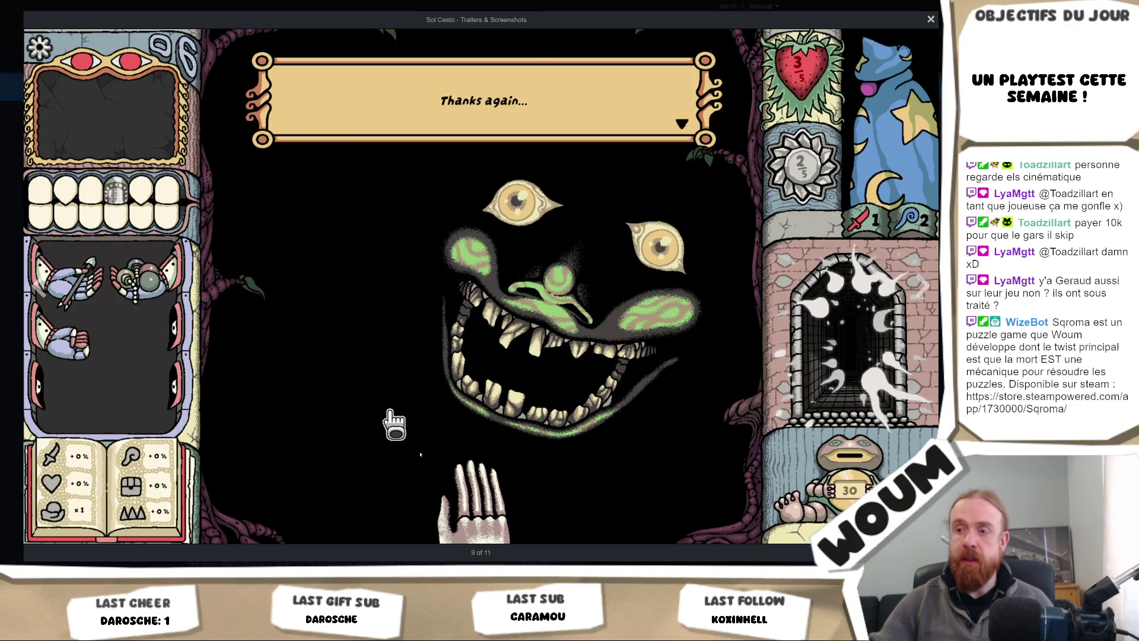
{"action": "key", "text": "Left"}
Step: Move forward to the cauldron screenshot and close the enlarged viewer
{"action": "key", "text": "Right"}
{"action": "key", "text": "Right"}
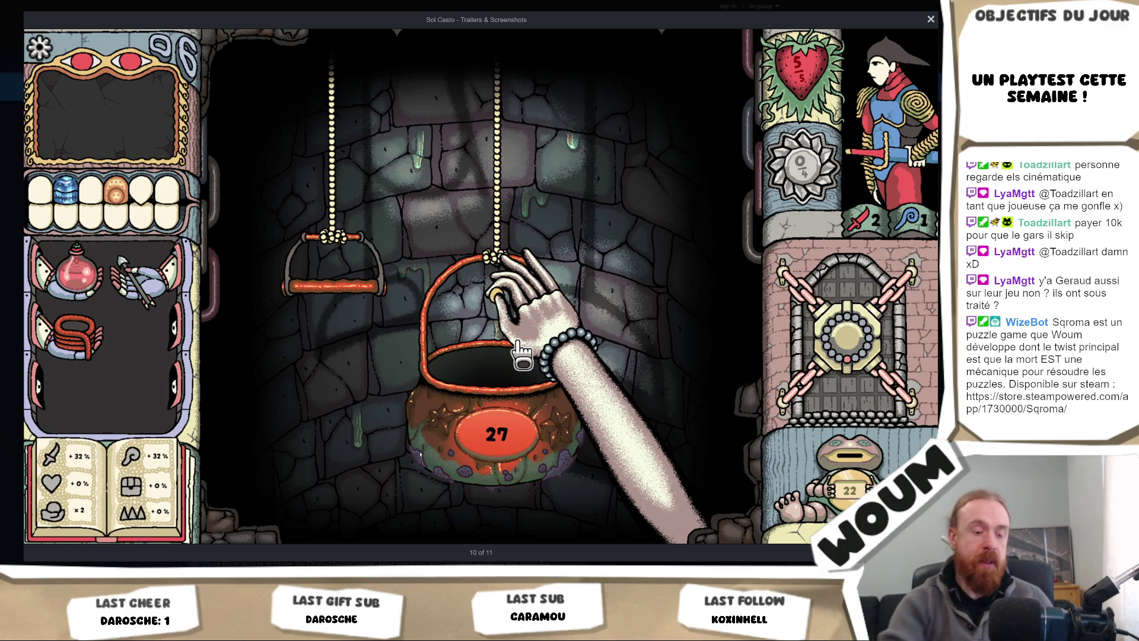
{"action": "key", "text": "Escape"}
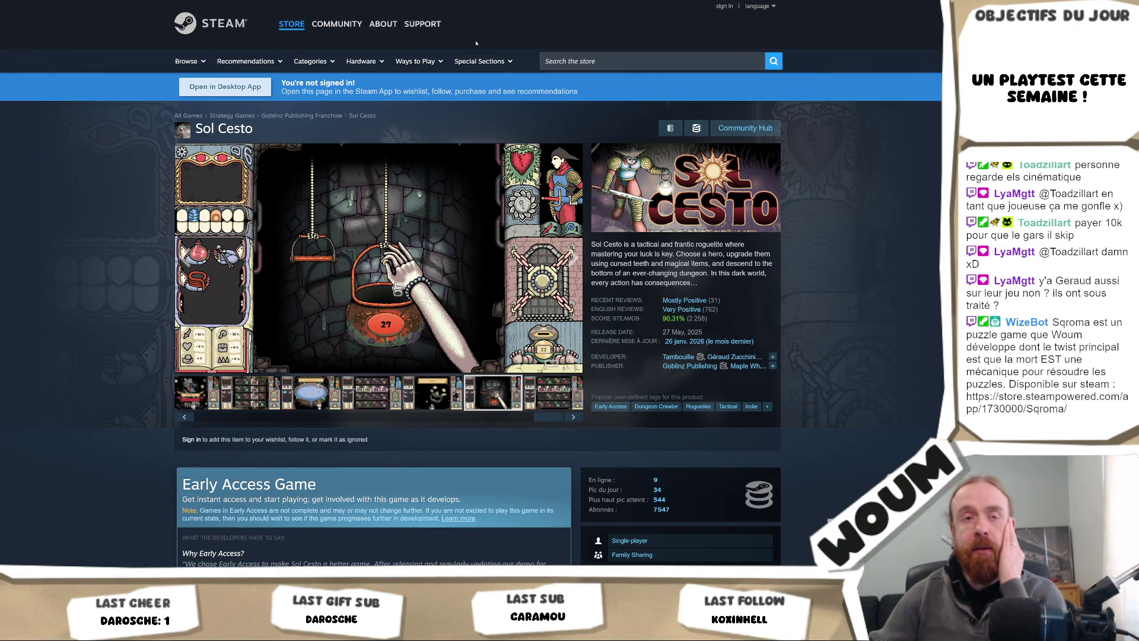
{"action": "left_click", "coordinate": [266, 416]}
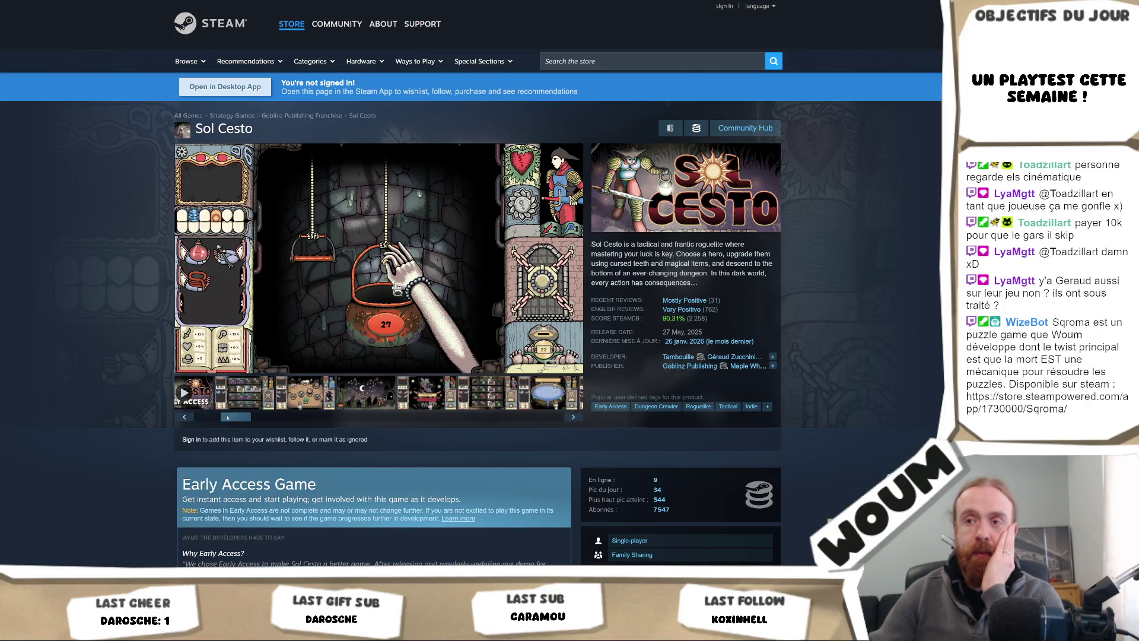
Step: Feature the second gameplay screenshot, enlarge it, advance one image, and close the viewer
{"action": "left_click", "coordinate": [254, 390]}
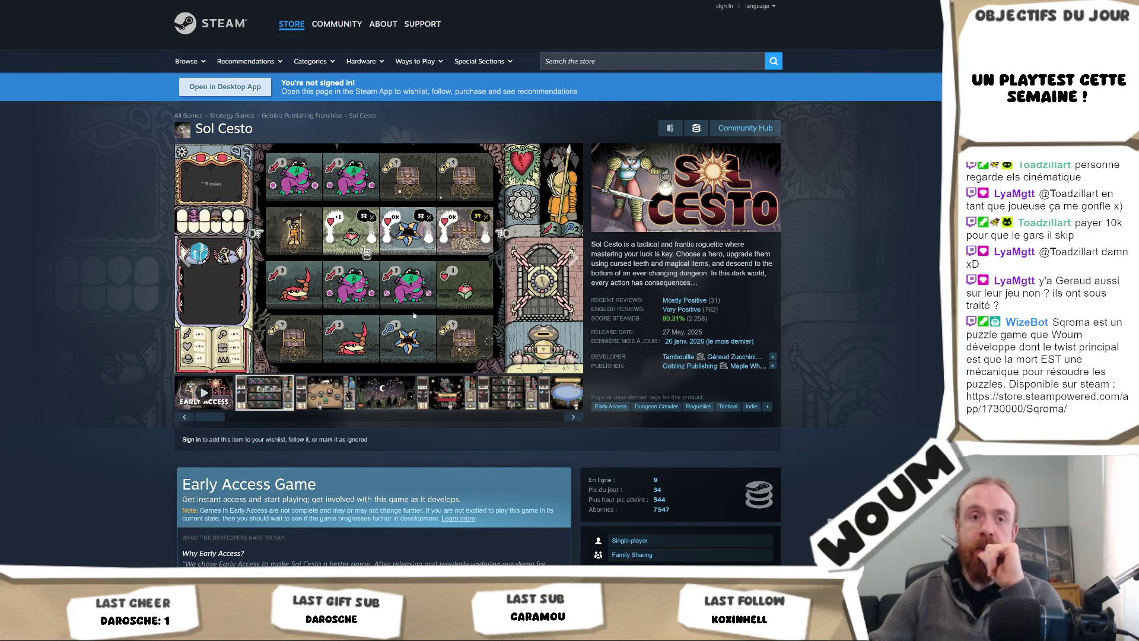
{"action": "left_click", "coordinate": [414, 315]}
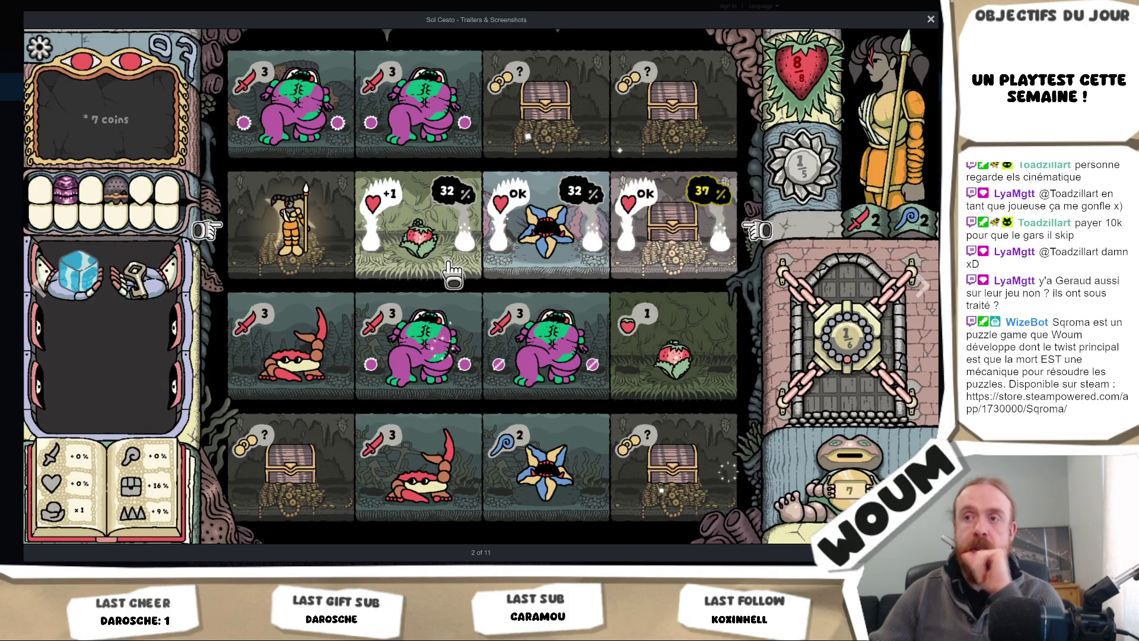
{"action": "left_click", "coordinate": [403, 318]}
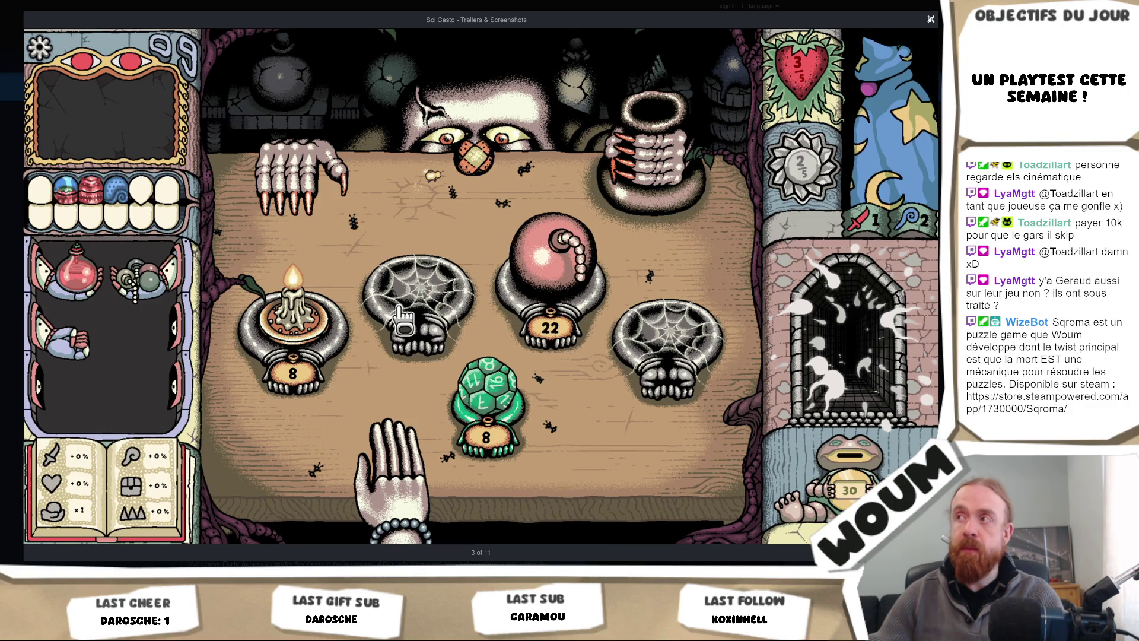
{"action": "key", "text": "Escape"}
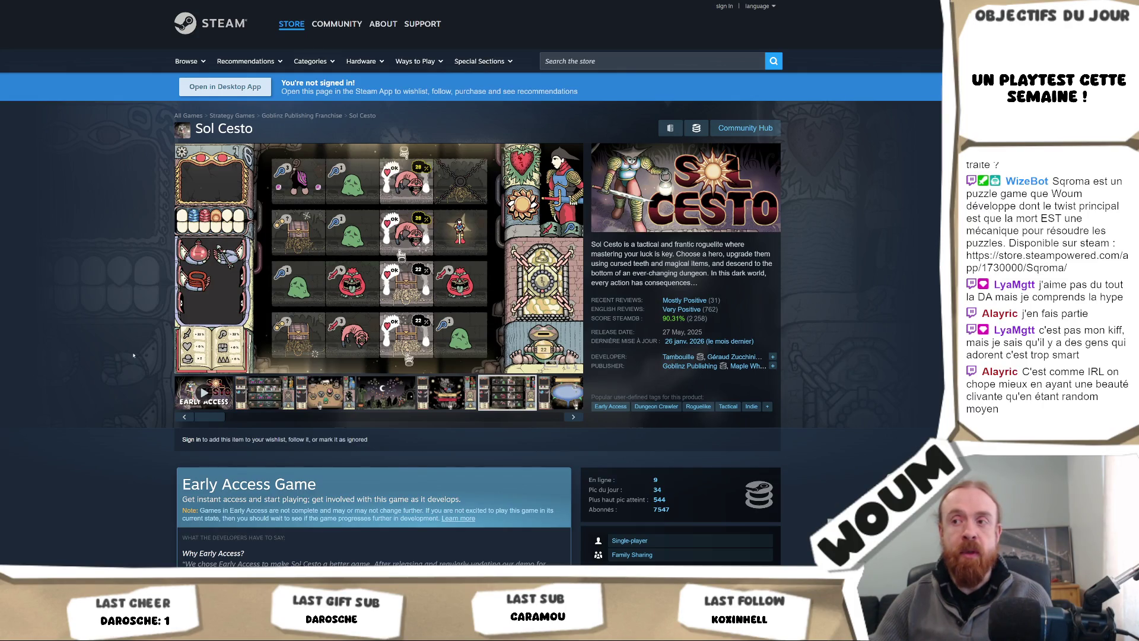
Step: Feature the blue-basin screenshot, view it full size, close the viewer, and return to Unity
{"action": "mouse_move", "coordinate": [227, 416]}
{"action": "left_mouse_down"}
{"action": "mouse_move", "coordinate": [534, 417]}
{"action": "mouse_move", "coordinate": [515, 418]}
{"action": "left_mouse_up"}
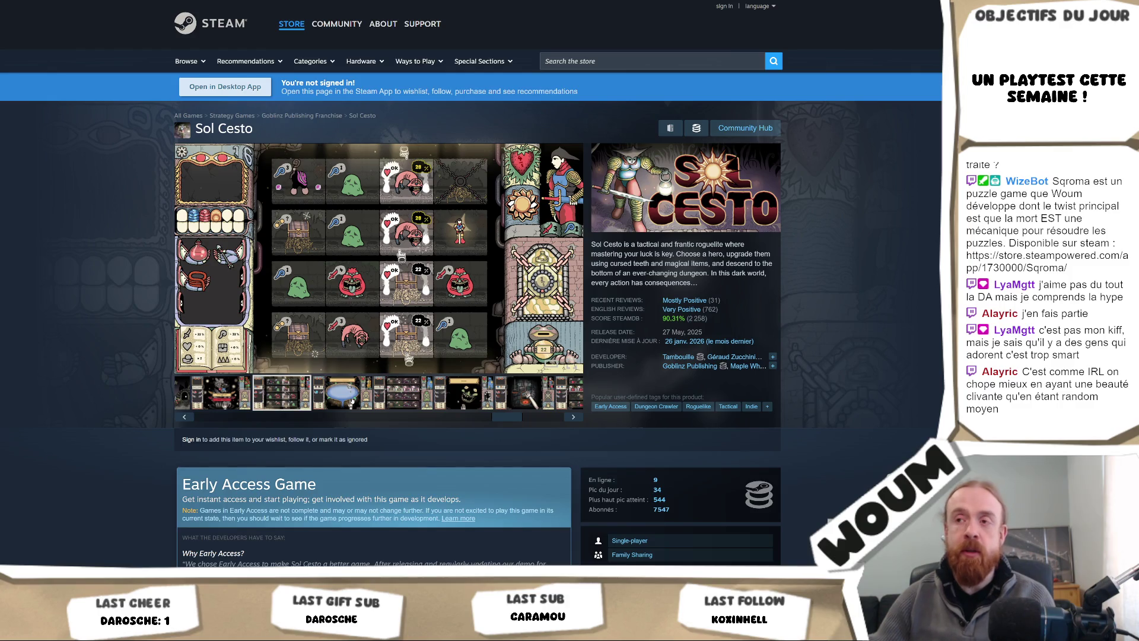
{"action": "left_click", "coordinate": [351, 401]}
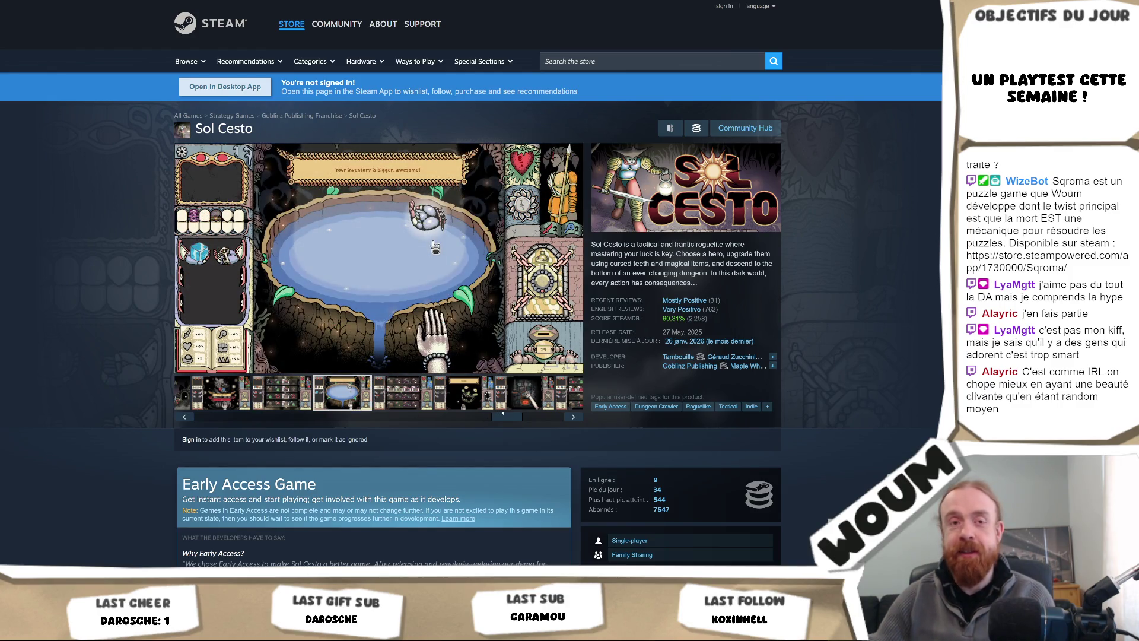
{"action": "left_click_drag", "start_coordinate": [503, 414], "coordinate": [538, 419]}
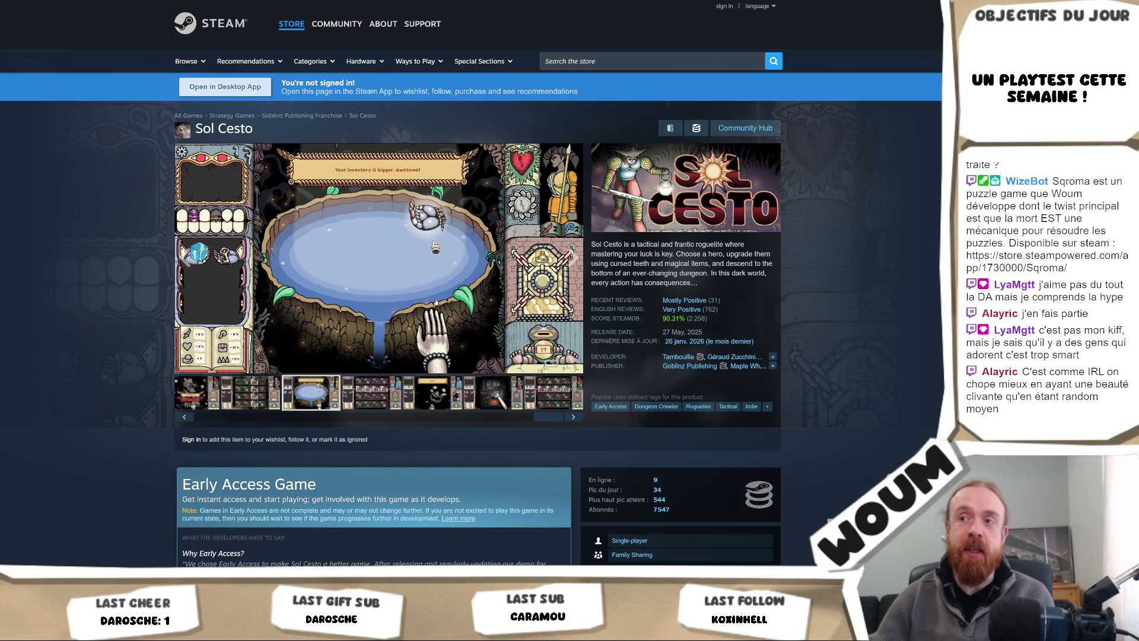
{"action": "left_click", "coordinate": [439, 321]}
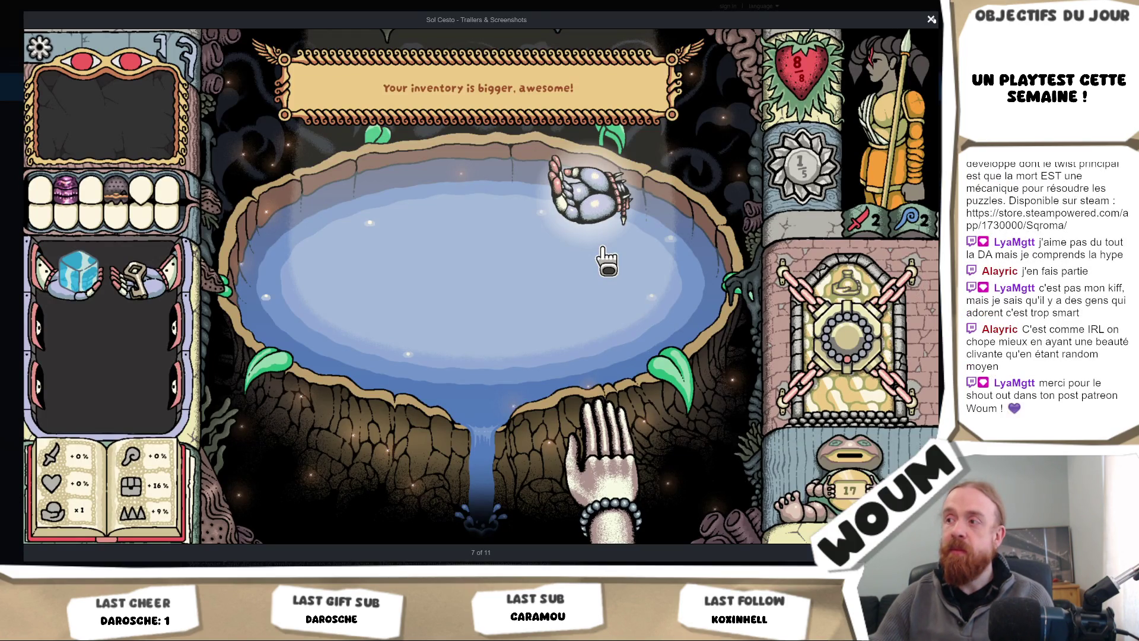
{"action": "key", "text": "Escape"}
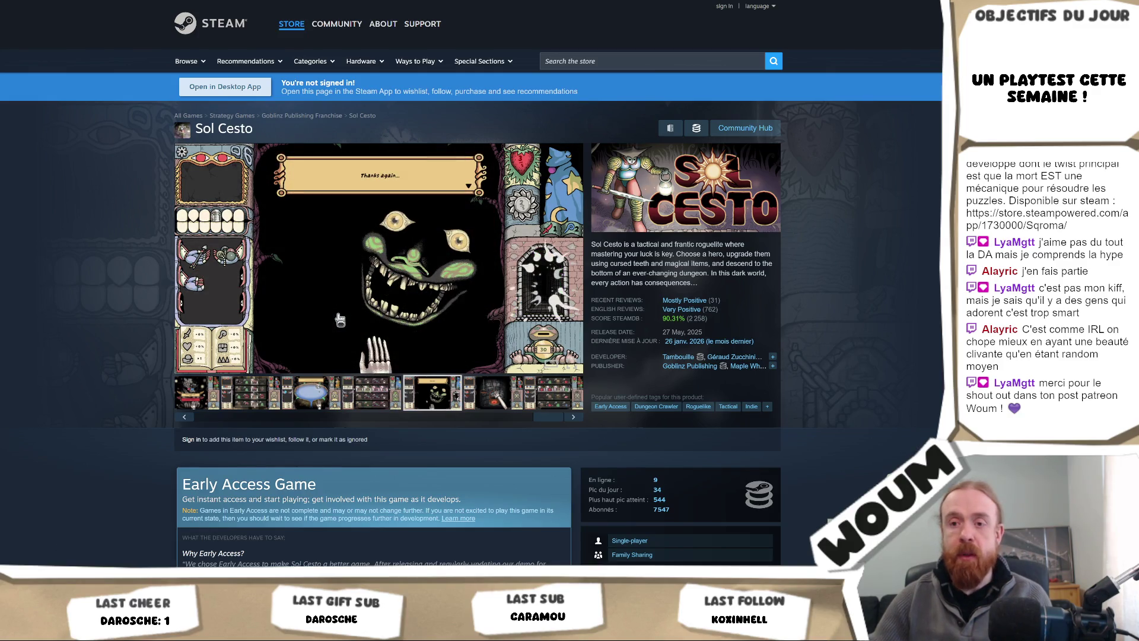
{"action": "key", "text": "alt+Tab"}
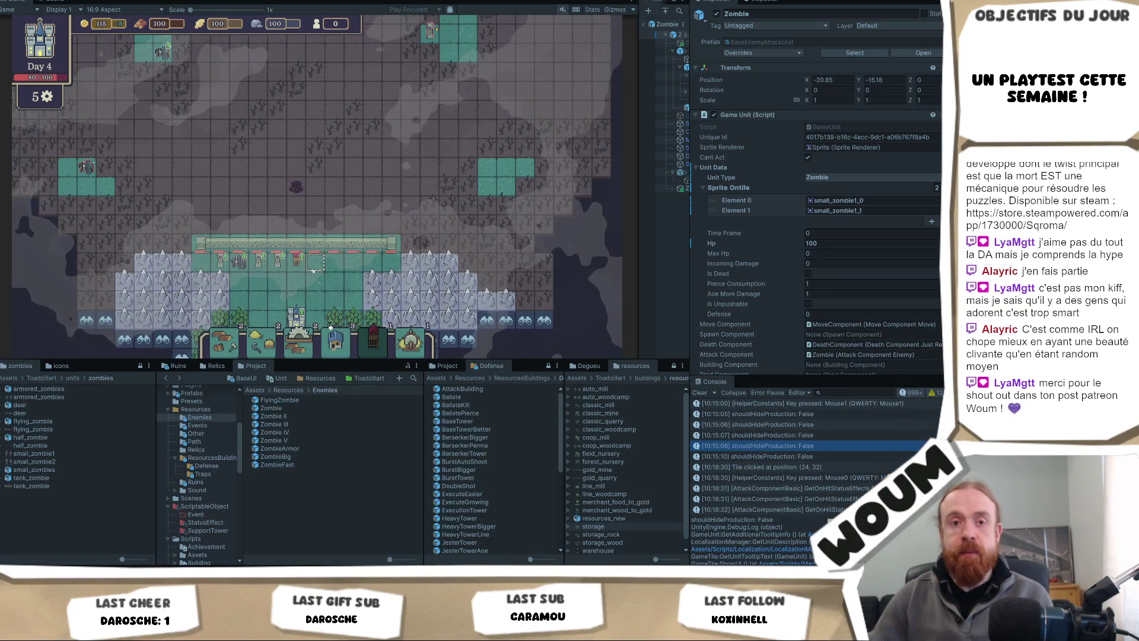
Step: Pan the Day 4 map further south, then maximize the Game view to fill the editor
{"action": "mouse_move", "coordinate": [301, 191]}
{"action": "left_mouse_down"}
{"action": "mouse_move", "coordinate": [353, 208]}
{"action": "mouse_move", "coordinate": [297, 210]}
{"action": "mouse_move", "coordinate": [291, 263]}
{"action": "mouse_move", "coordinate": [261, 217]}
{"action": "left_mouse_up"}
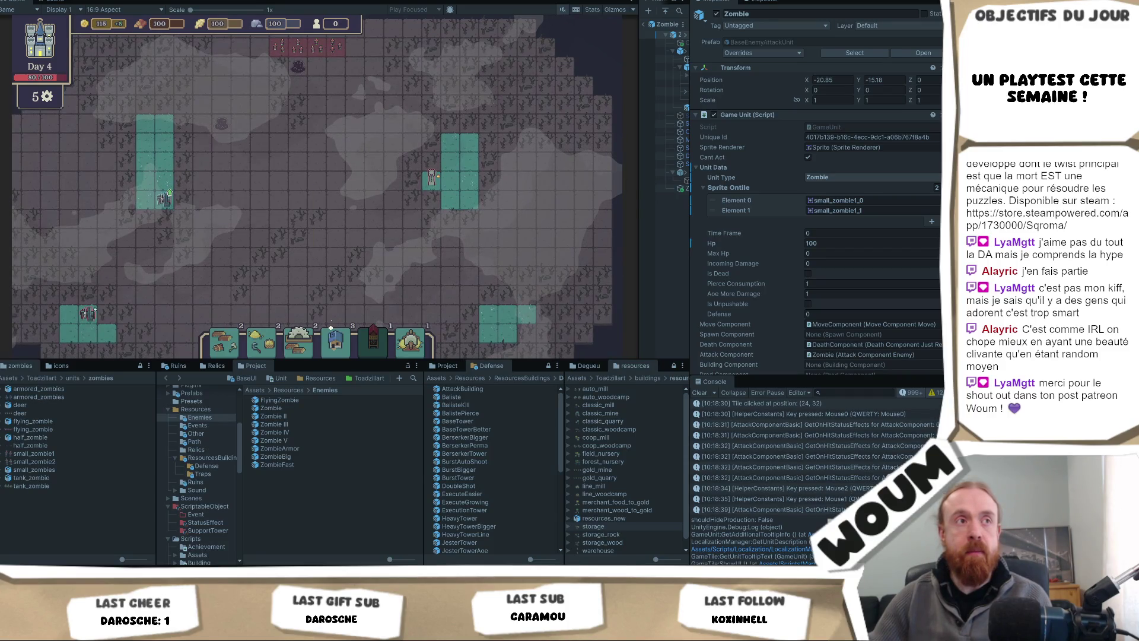
{"action": "left_click", "coordinate": [337, 166]}
{"action": "left_click_drag", "start_coordinate": [329, 145], "coordinate": [340, 184]}
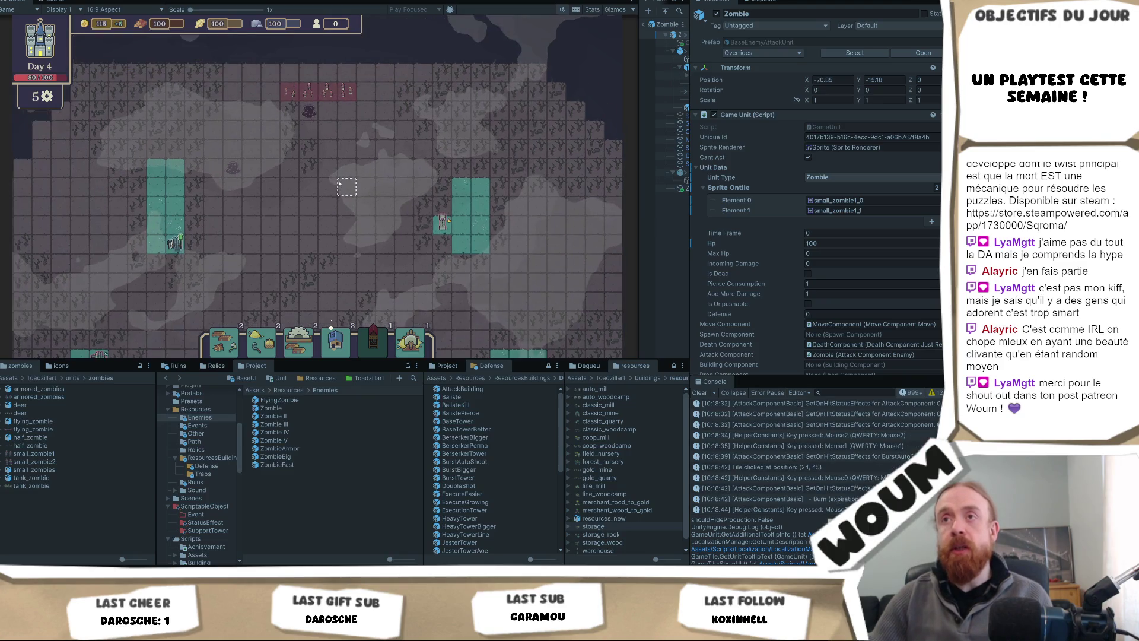
{"action": "left_click_drag", "start_coordinate": [149, 73], "coordinate": [146, 32]}
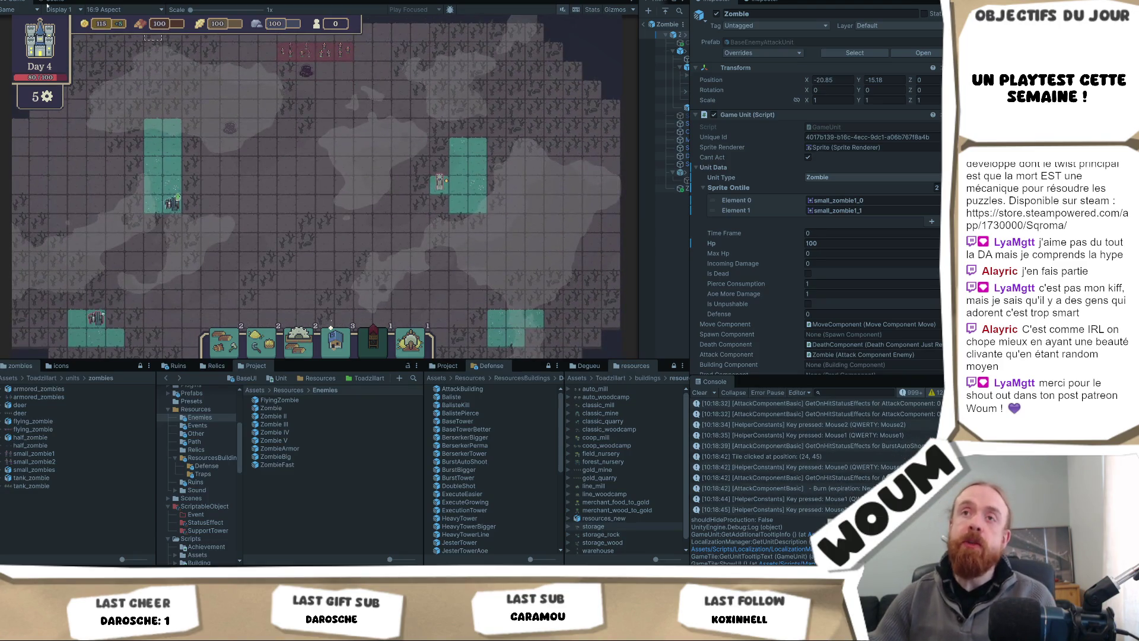
{"action": "right_click", "coordinate": [17, 2]}
{"action": "left_click", "coordinate": [45, 29]}
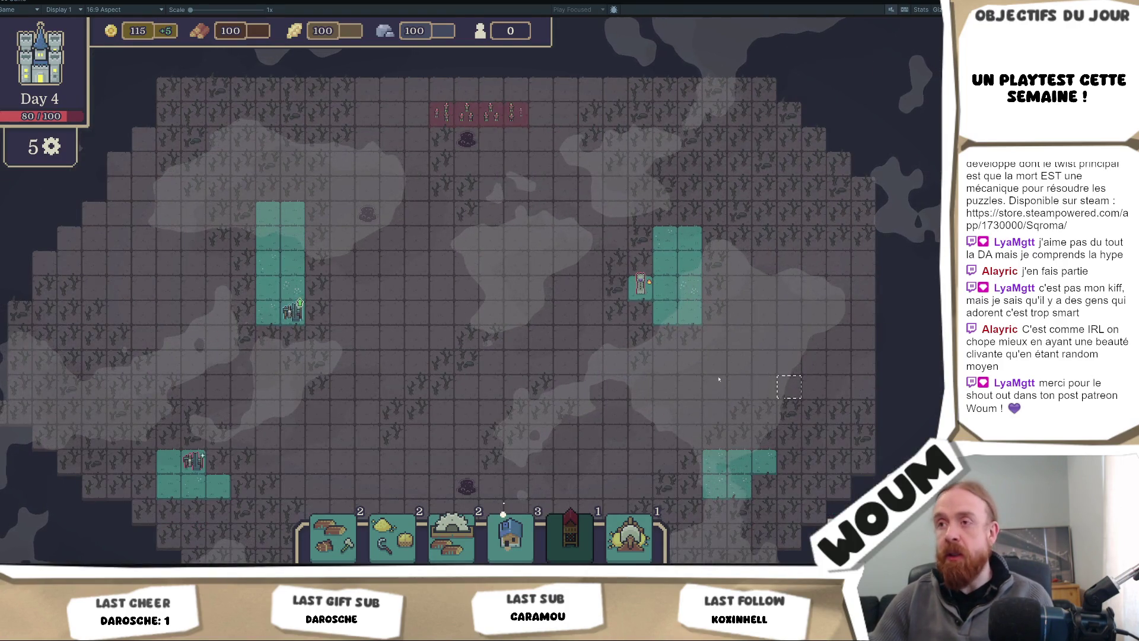
Step: Pan and zoom around the Day 4 map with WASD, ending up on the enemy spawn row
{"action": "key", "text": "s"}
{"action": "key", "text": "d"}
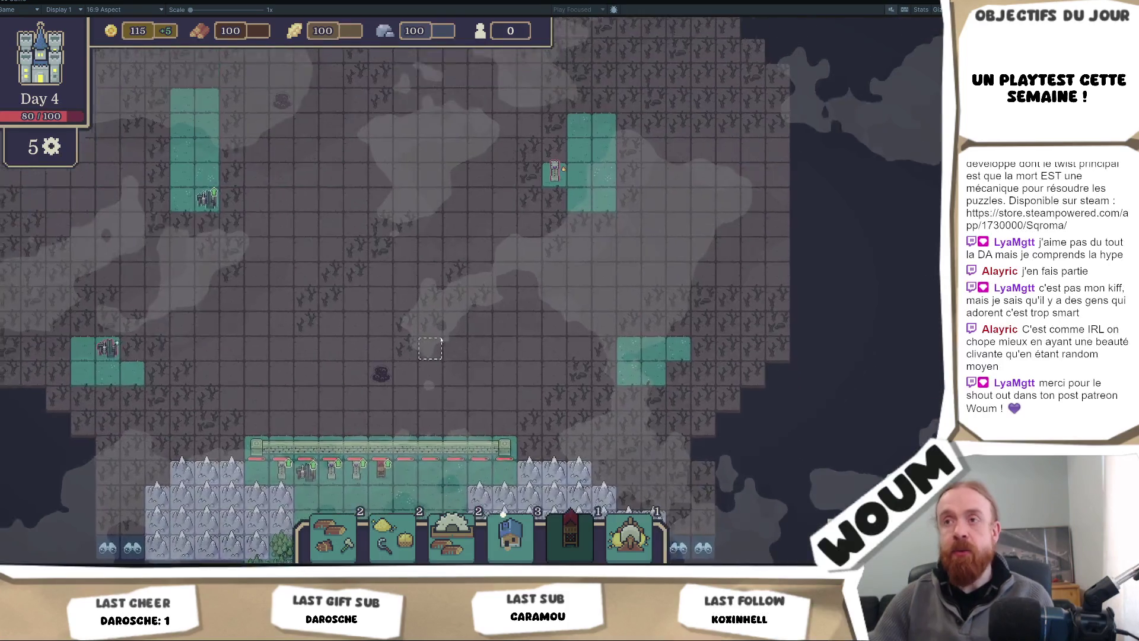
{"action": "scroll", "coordinate": [440, 341], "scroll_direction": "up", "scroll_amount": 2}
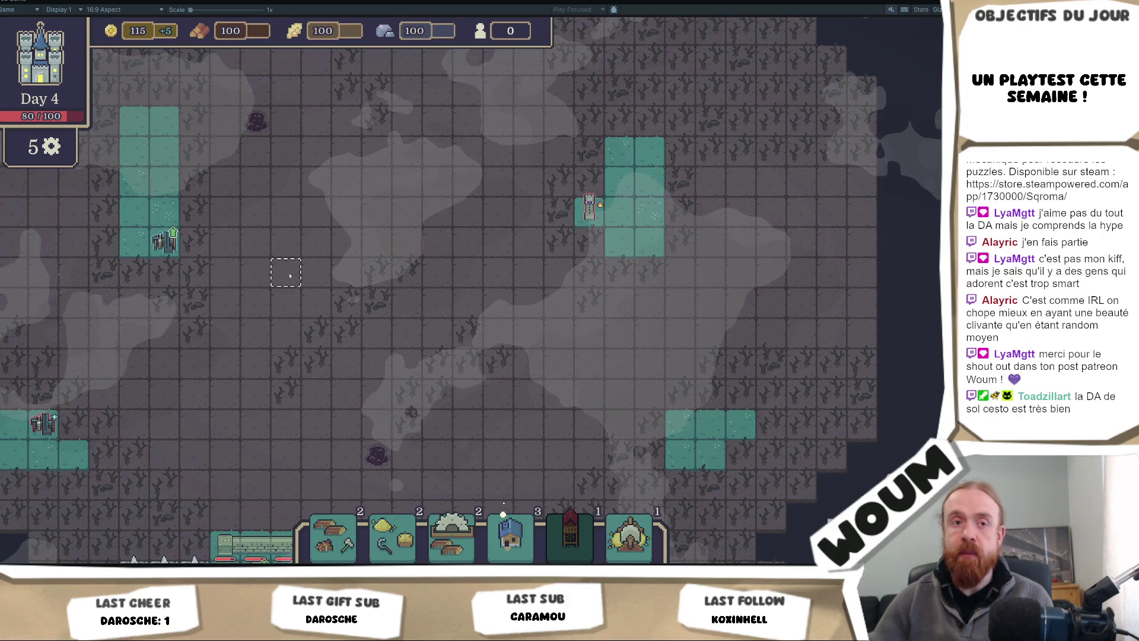
{"action": "scroll", "coordinate": [304, 269], "scroll_direction": "down", "scroll_amount": 2}
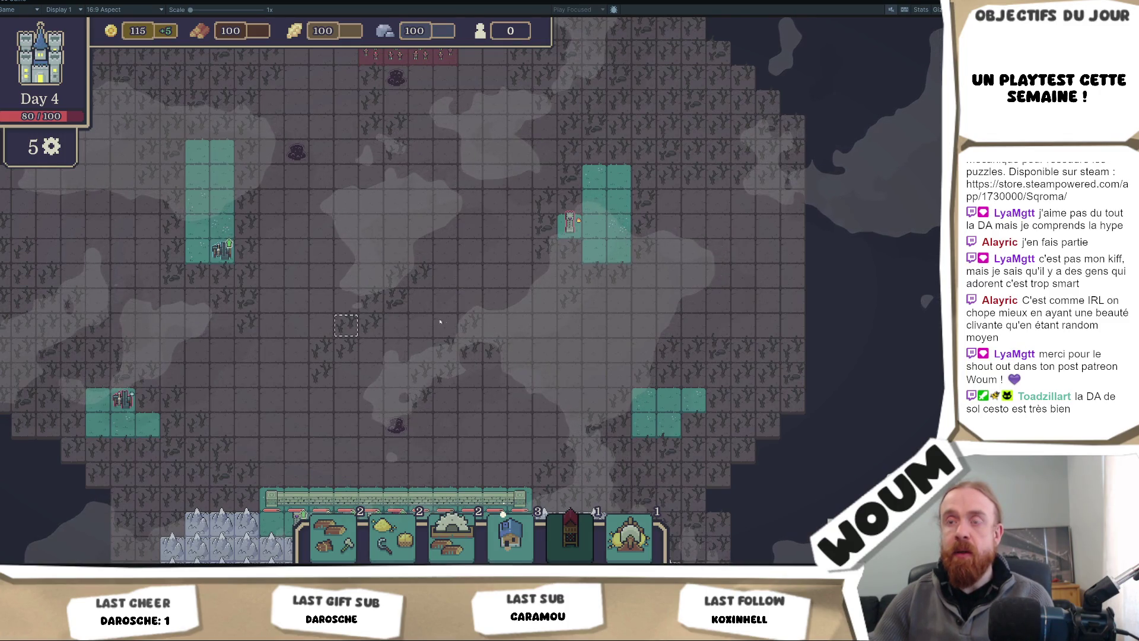
{"action": "key", "text": "w"}
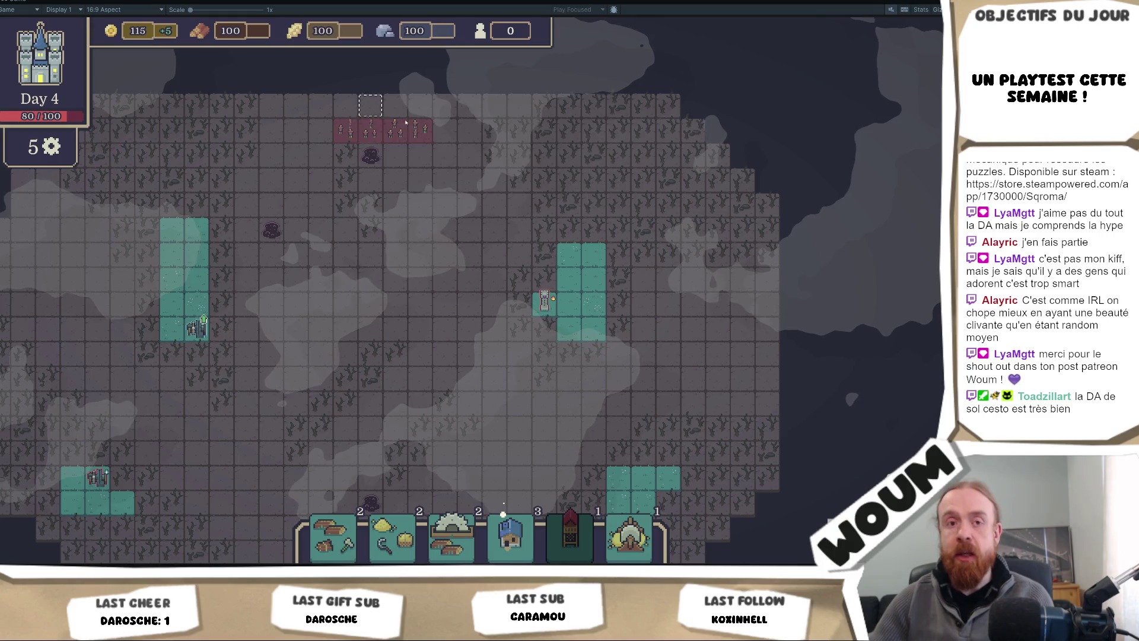
{"action": "key", "text": "s"}
{"action": "key", "text": "w"}
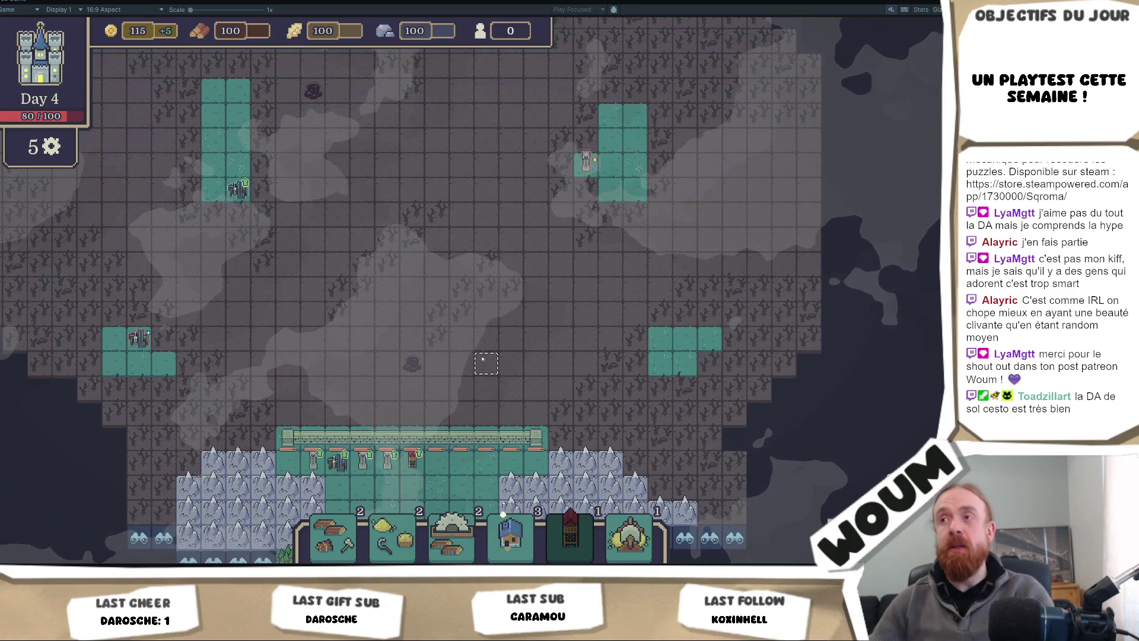
{"action": "key", "text": "w"}
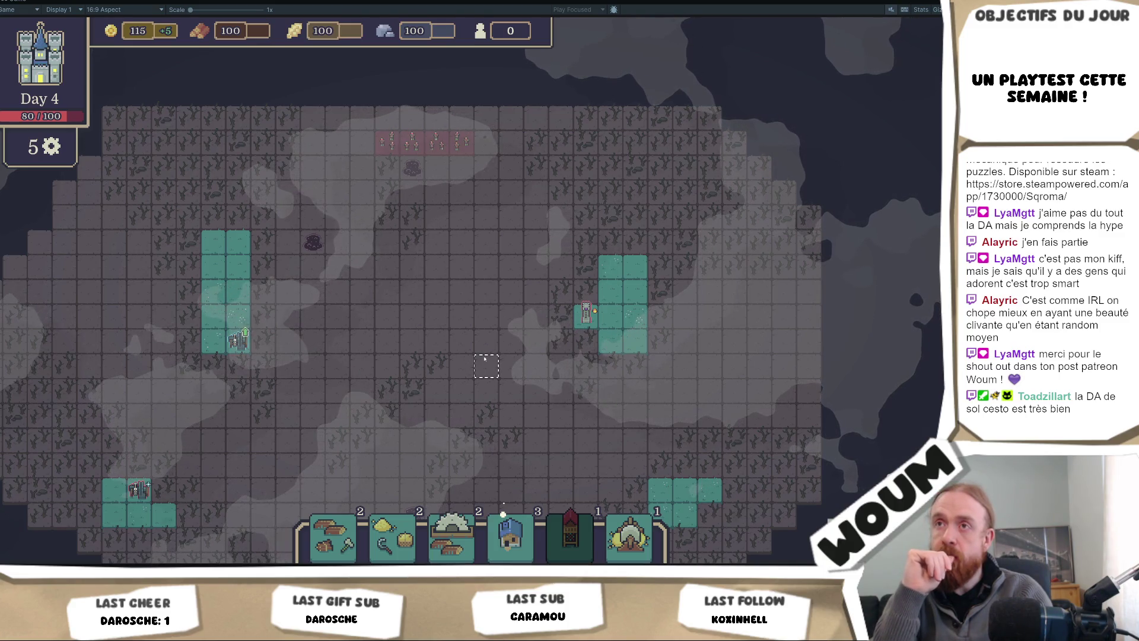
Step: Pan the camera around the map, finishing on the castle base with walls, mountains and forest
{"action": "key", "text": "d"}
{"action": "key", "text": "s"}
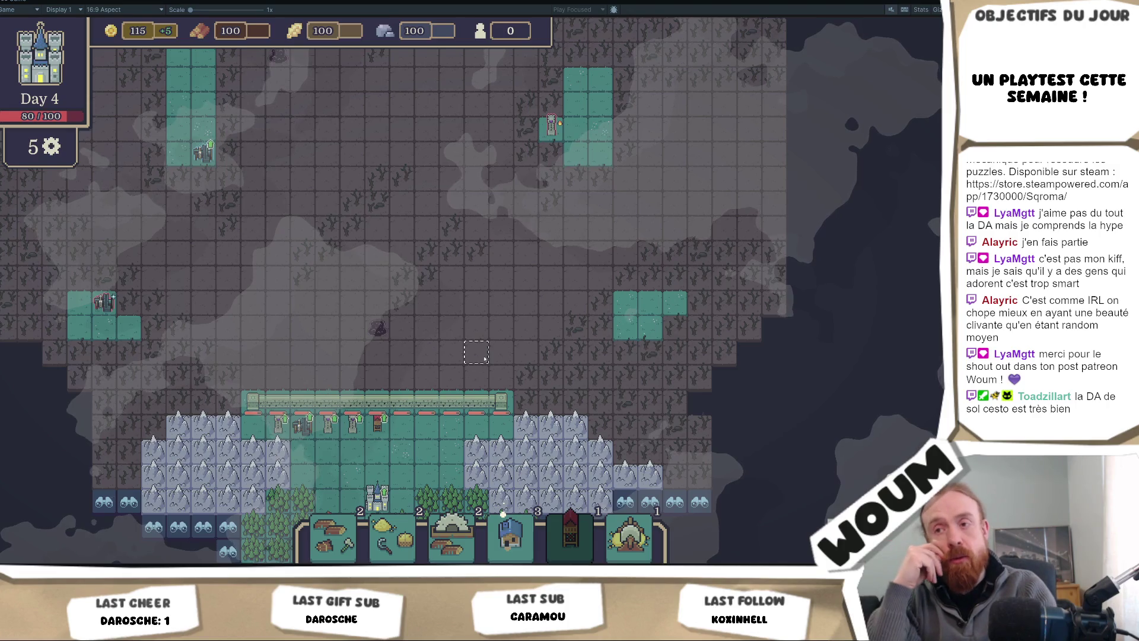
{"action": "key", "text": "a"}
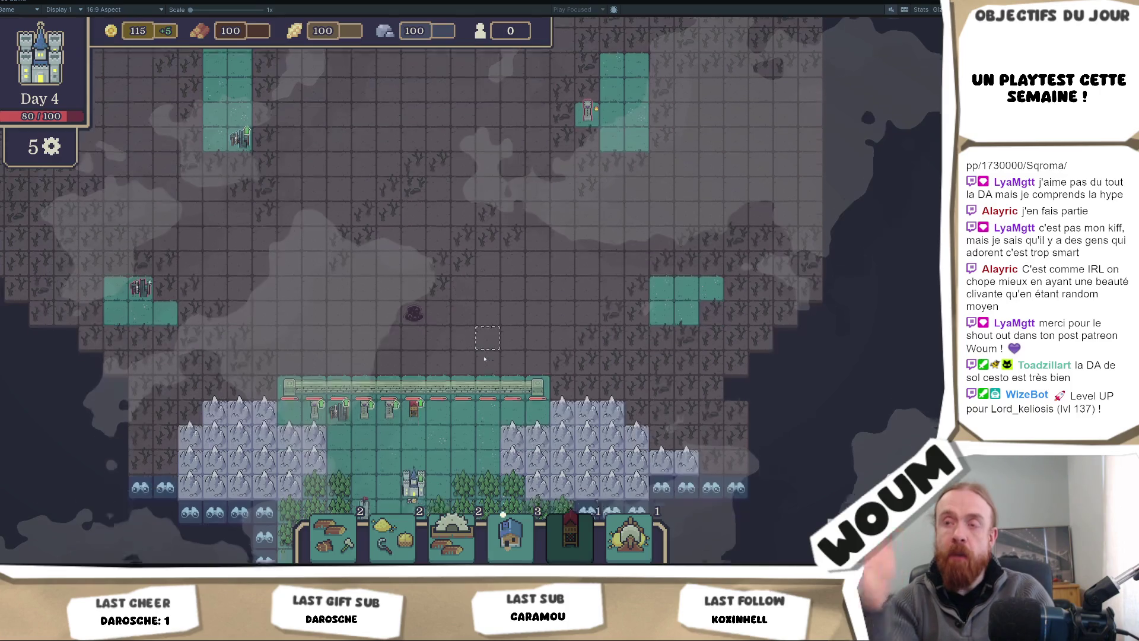
{"action": "key", "text": "s"}
{"action": "key", "text": "w"}
{"action": "key", "text": "w"}
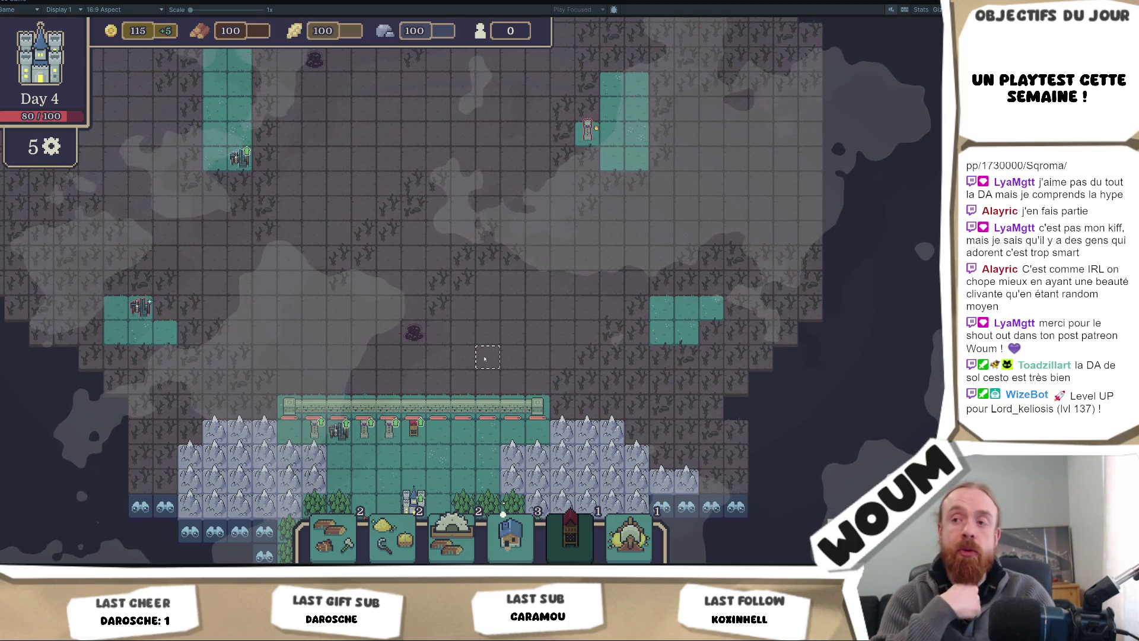
{"action": "key", "text": "a"}
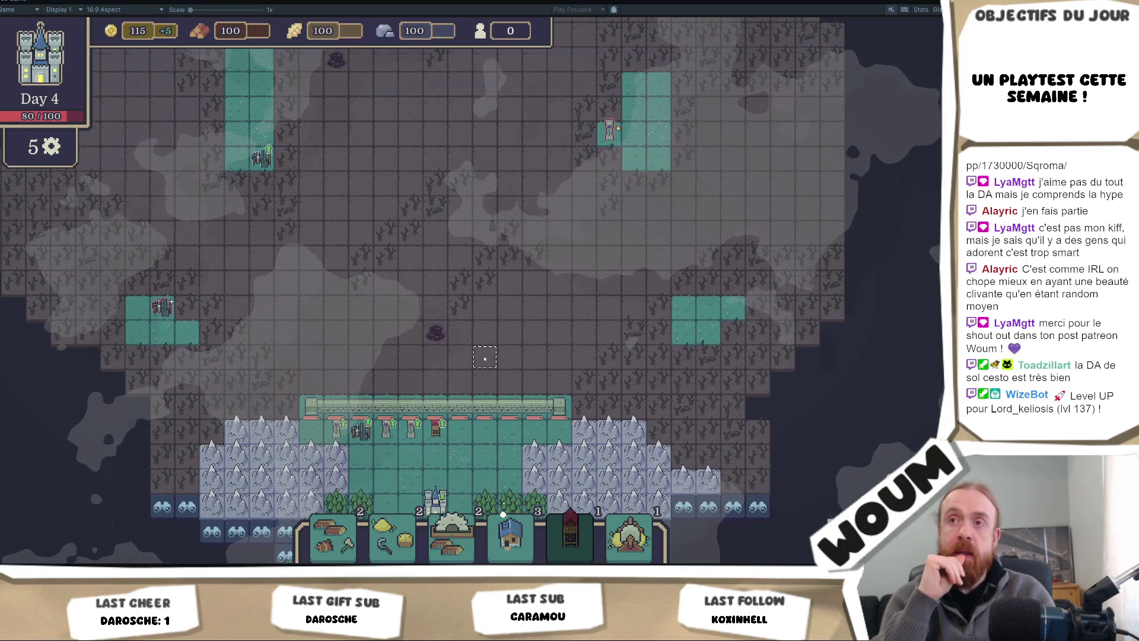
{"action": "key", "text": "w"}
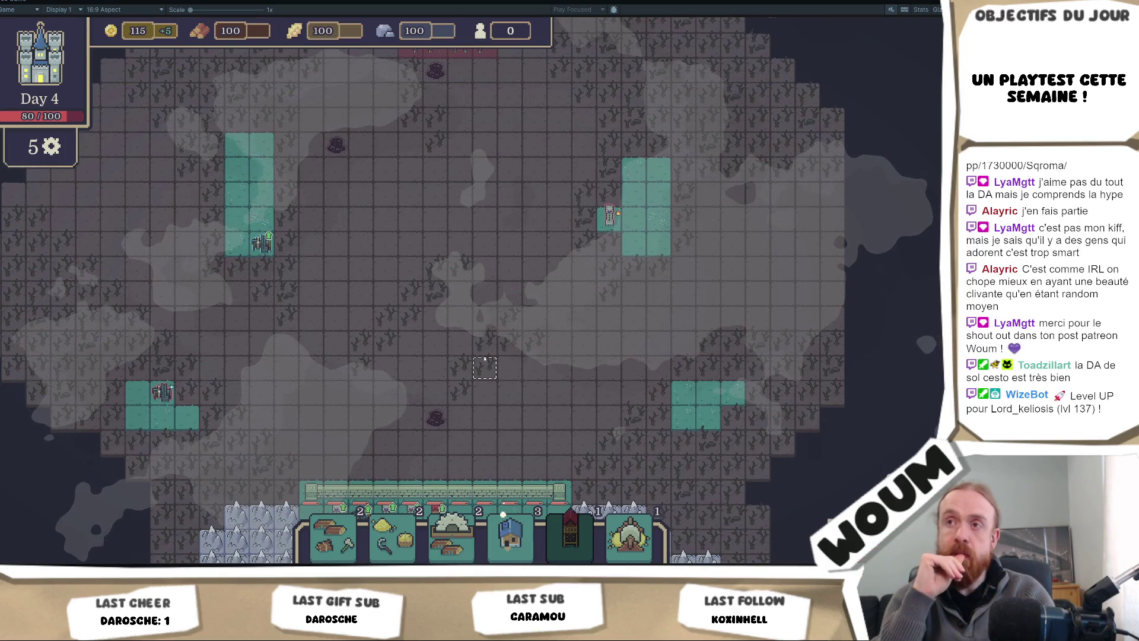
{"action": "key", "text": "s"}
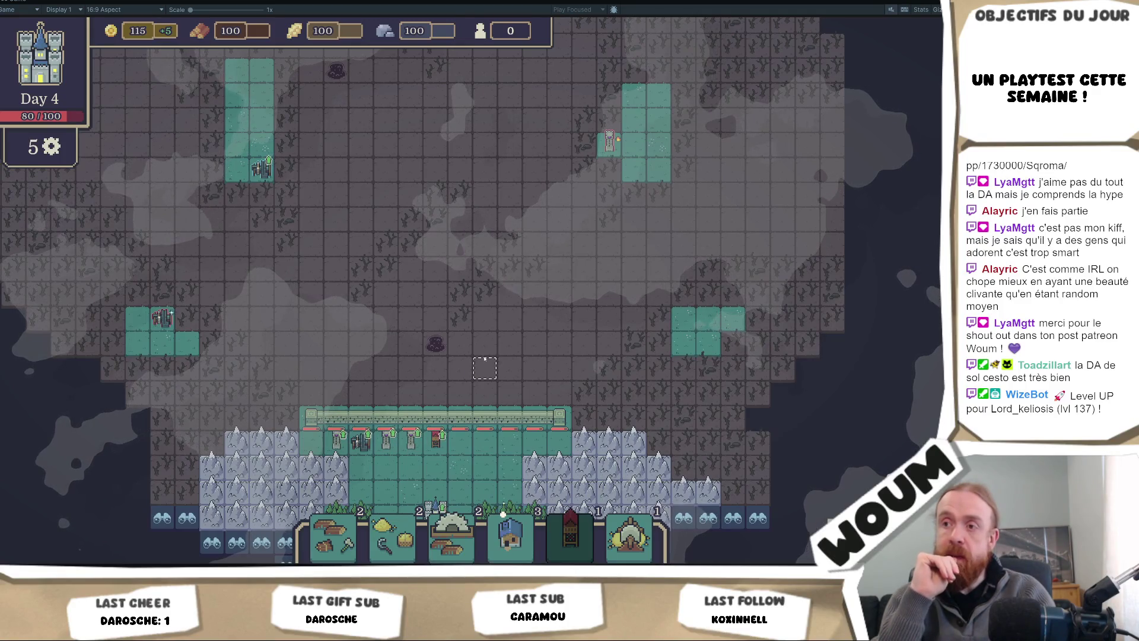
{"action": "key", "text": "w"}
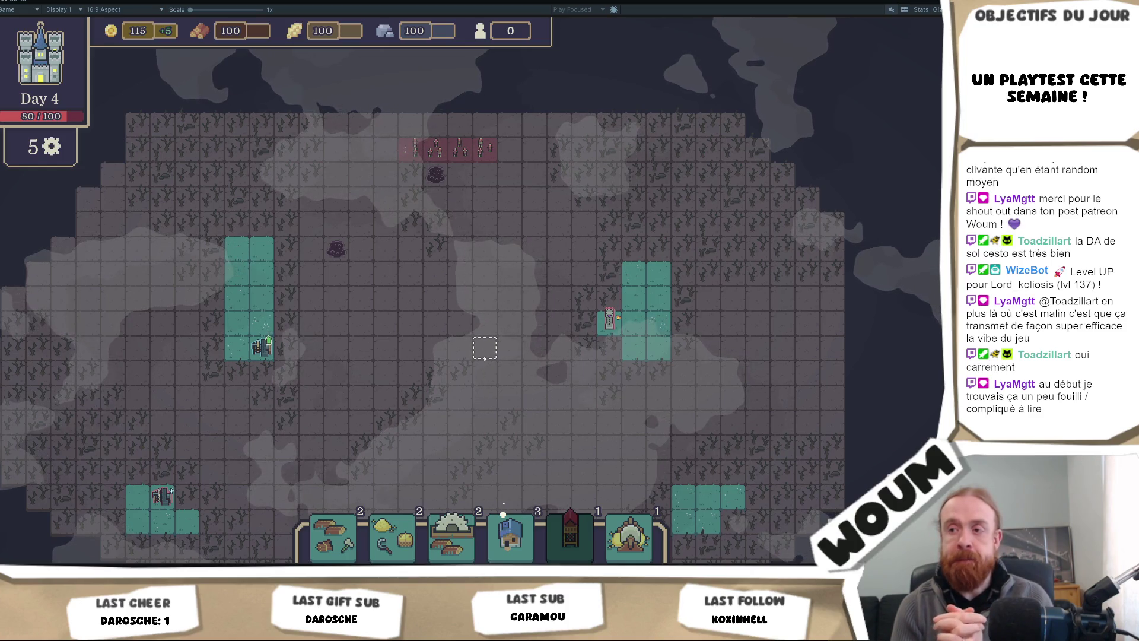
{"action": "key", "text": "s"}
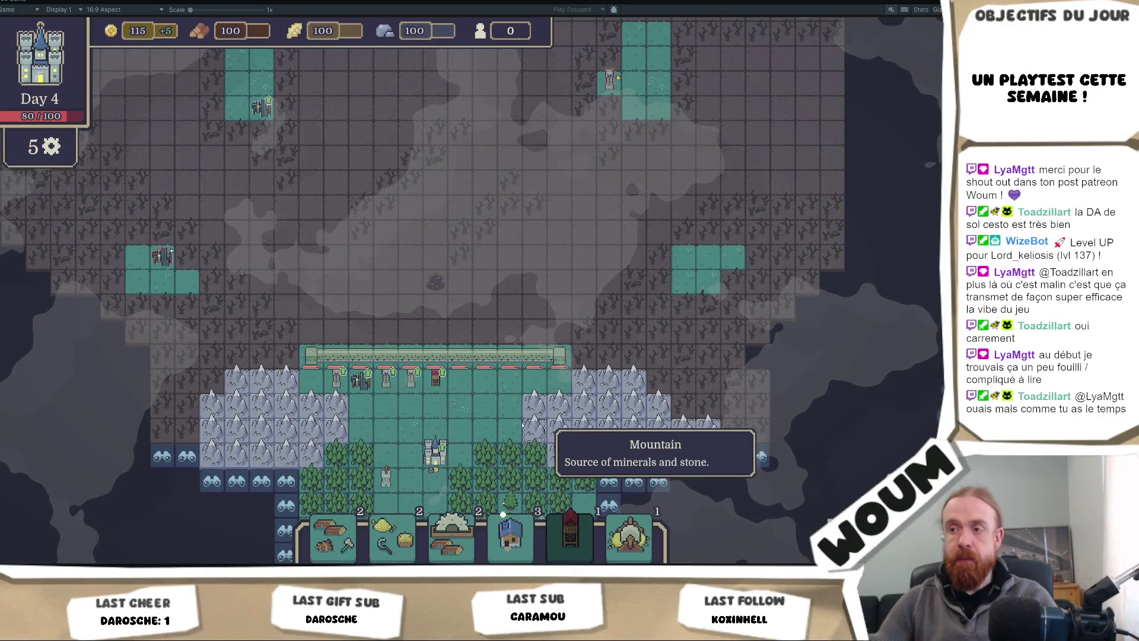
Step: Pan the map right with D and scroll back up to the upper fields
{"action": "key", "text": "d"}
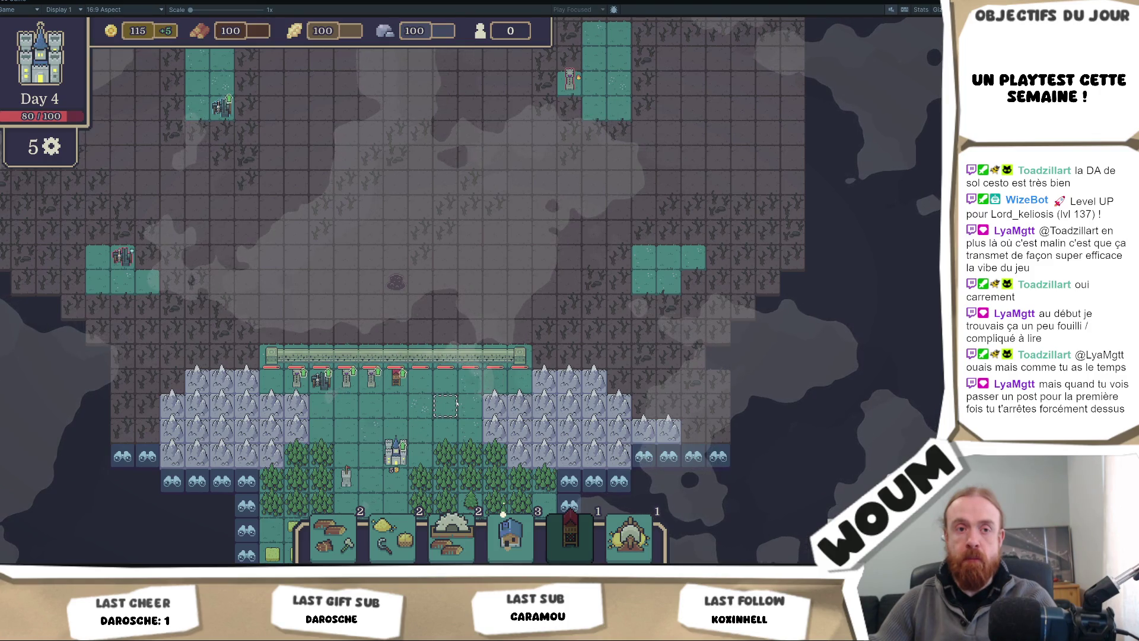
{"action": "scroll", "coordinate": [460, 351], "scroll_direction": "up", "scroll_amount": 1}
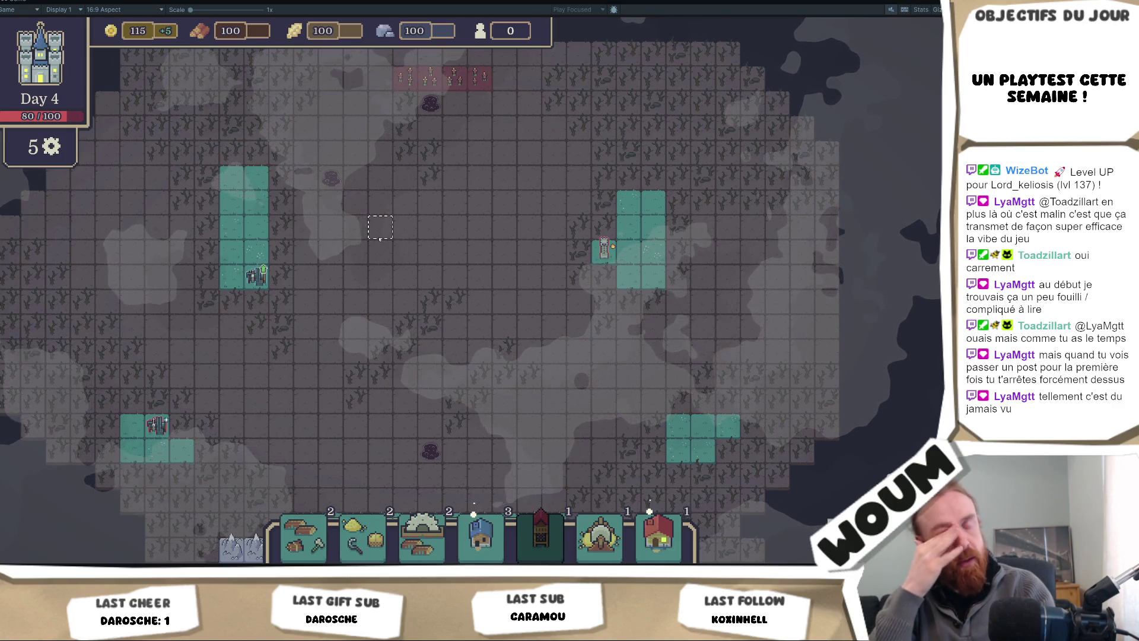
Step: Pan the map down to the bottom wall, castle and trees, then nudge back up
{"action": "left_click_drag", "start_coordinate": [377, 236], "coordinate": [327, 232]}
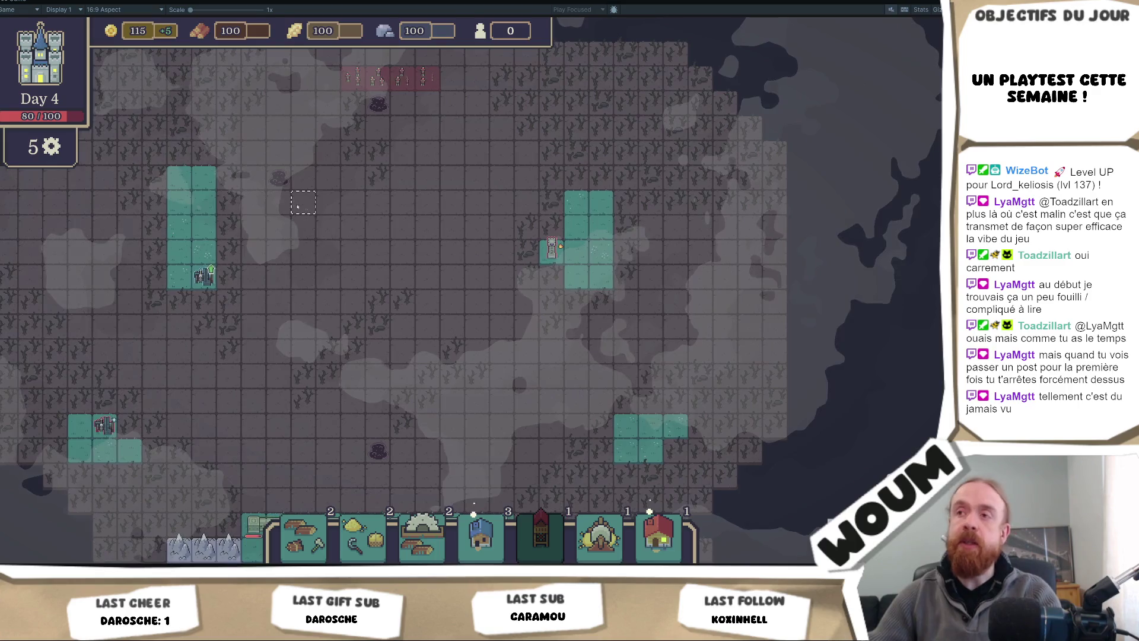
{"action": "key", "text": "a"}
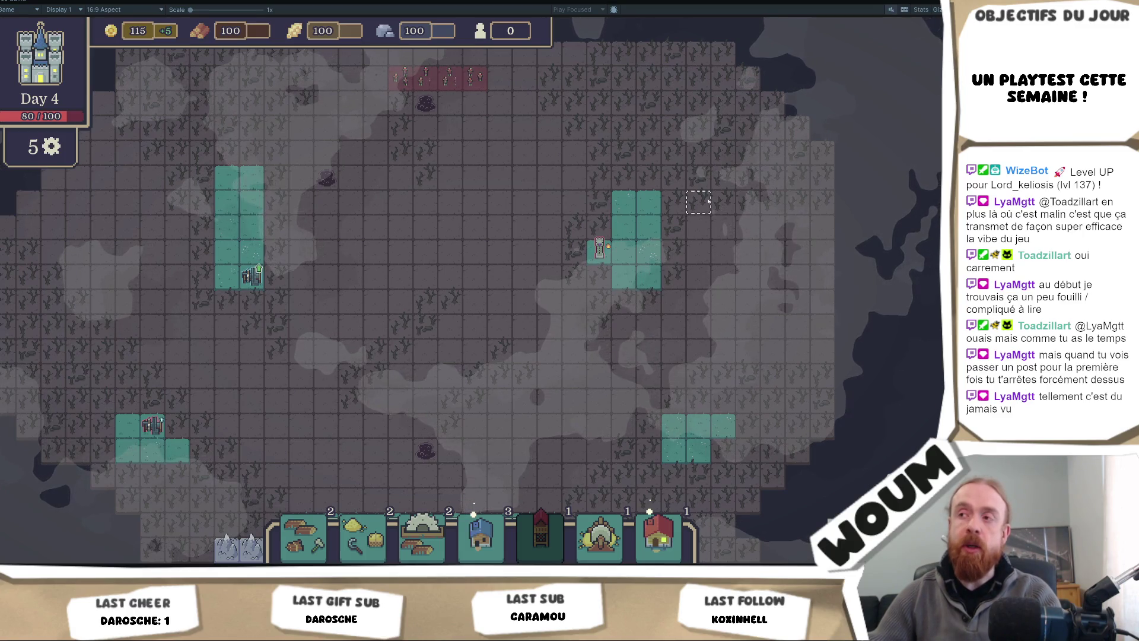
{"action": "key", "text": "s"}
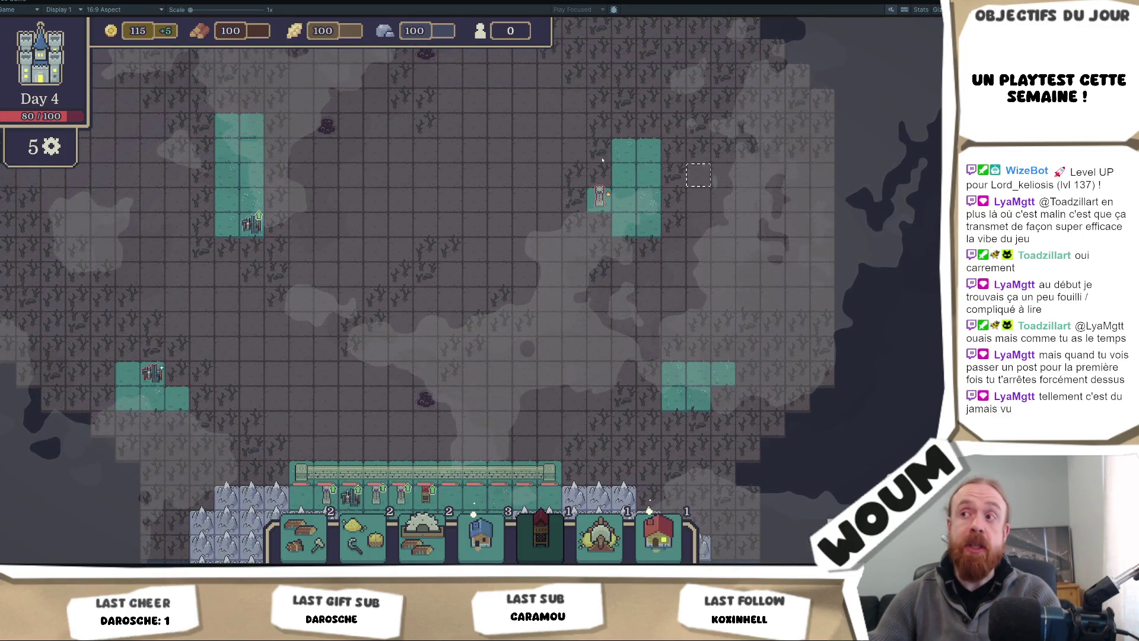
{"action": "key", "text": "s"}
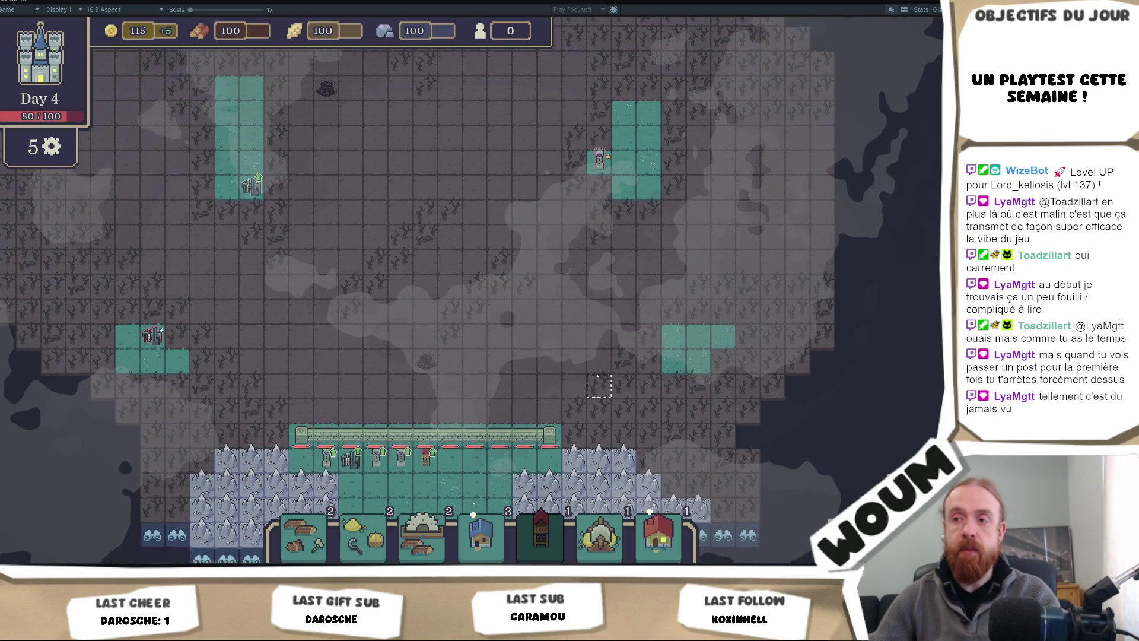
{"action": "key", "text": "s"}
{"action": "key", "text": "d"}
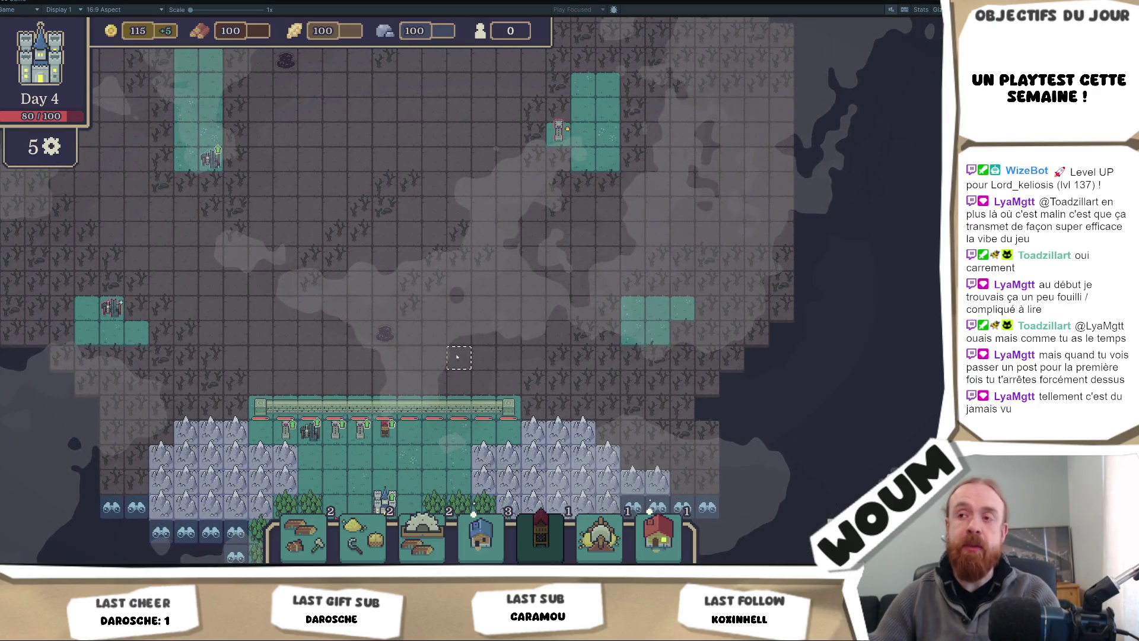
{"action": "key", "text": "w"}
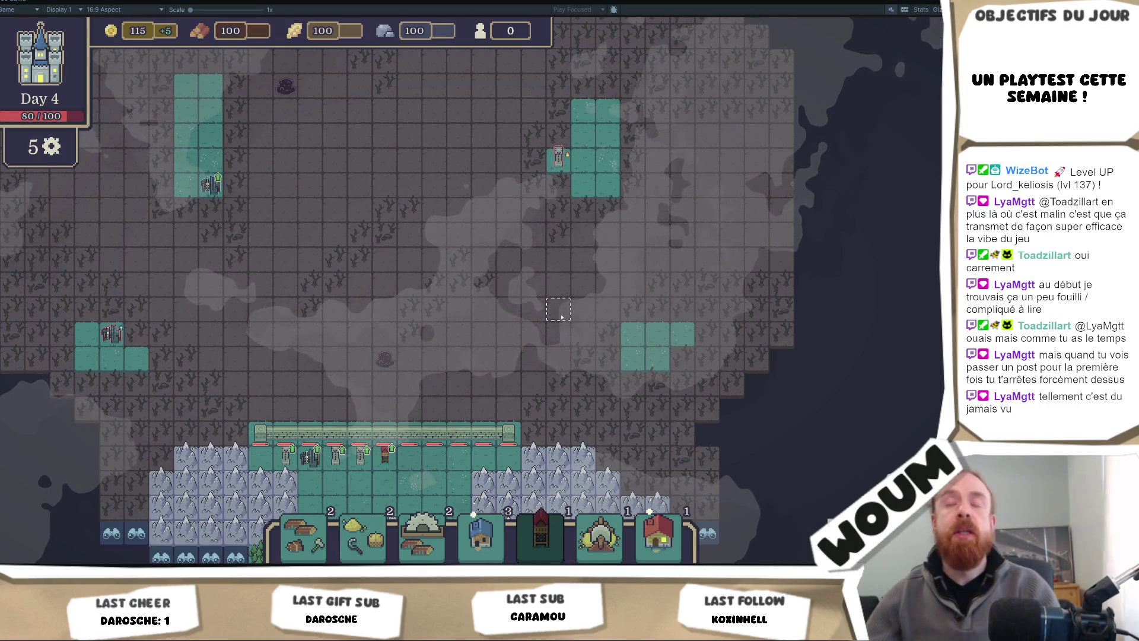
{"action": "key", "text": "w"}
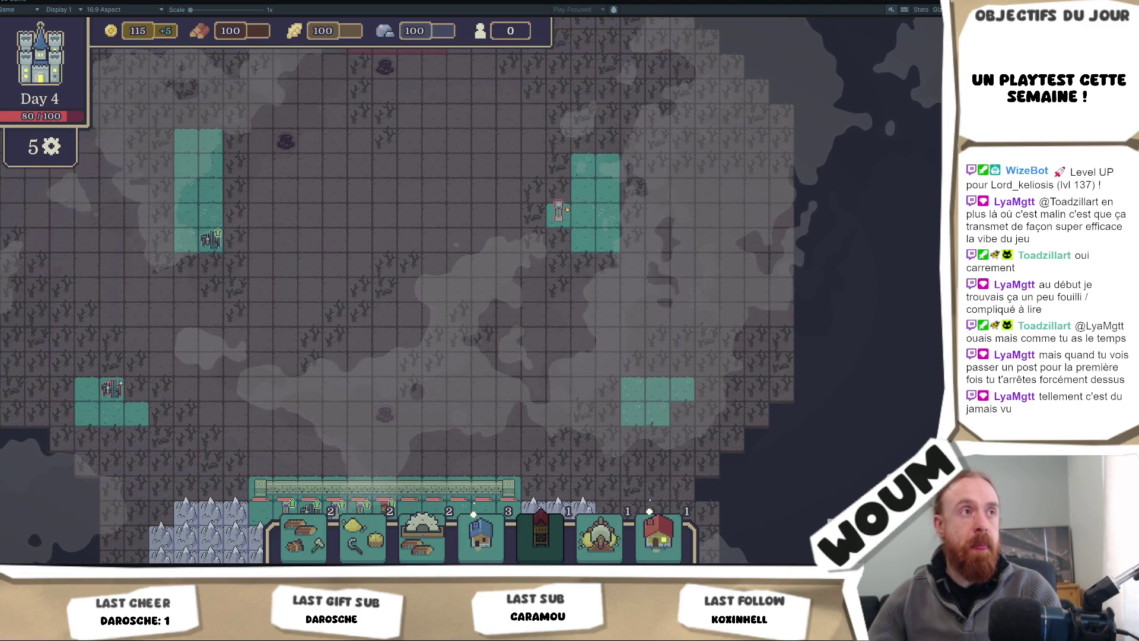
Step: Pan down to the castle area and take a house plan from the New Constructions Kit
{"action": "key", "text": "s"}
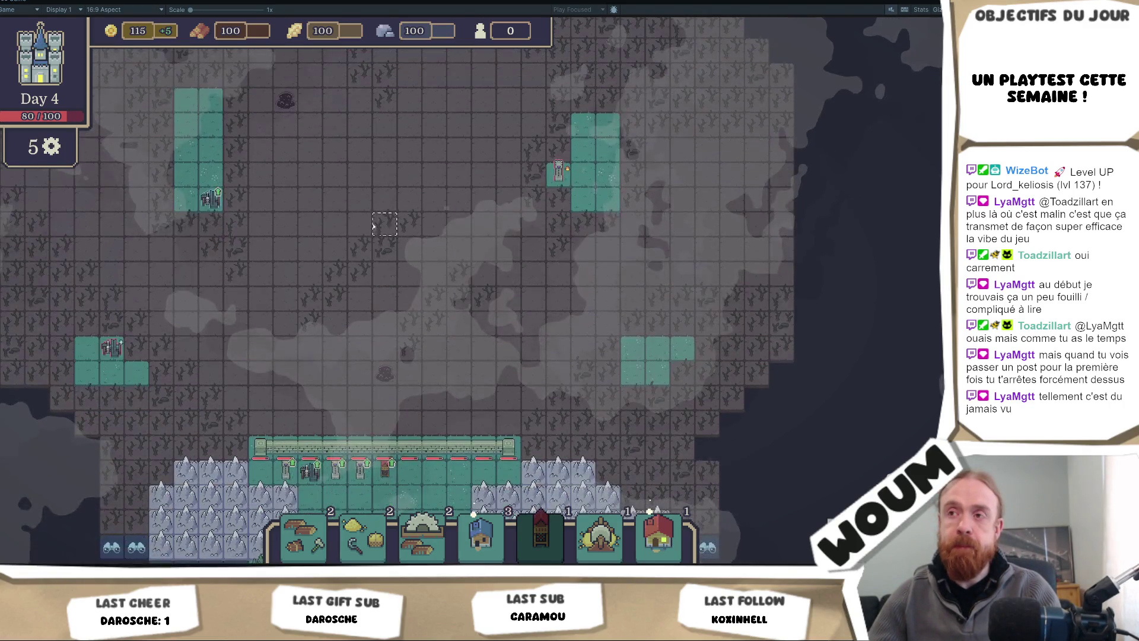
{"action": "mouse_move", "coordinate": [397, 374]}
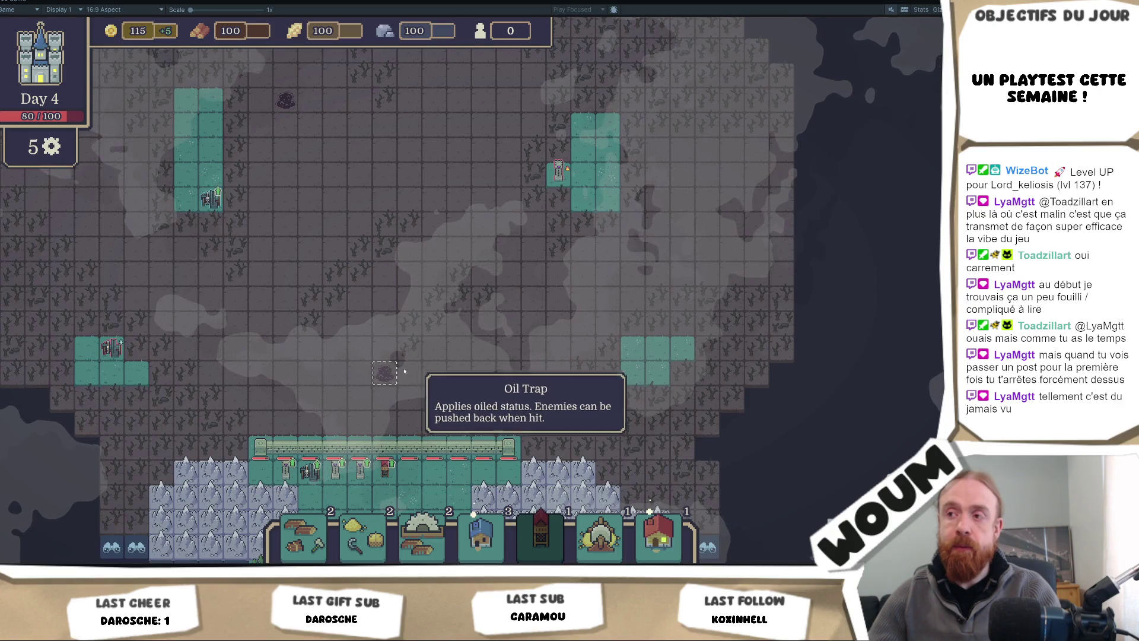
{"action": "key", "text": "s"}
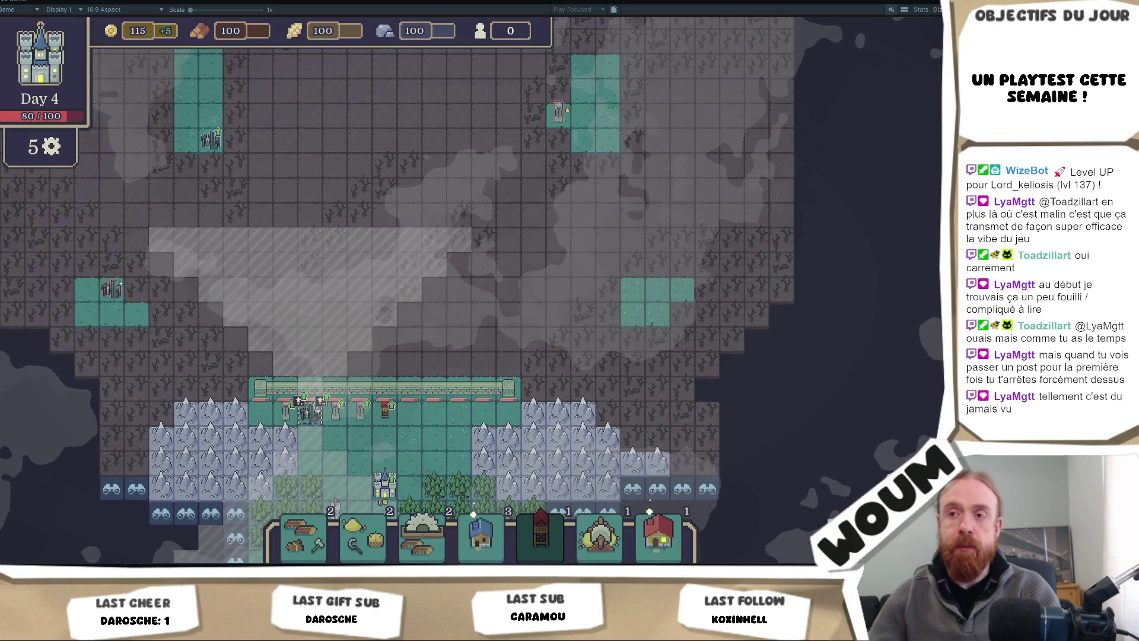
{"action": "mouse_move", "coordinate": [285, 412]}
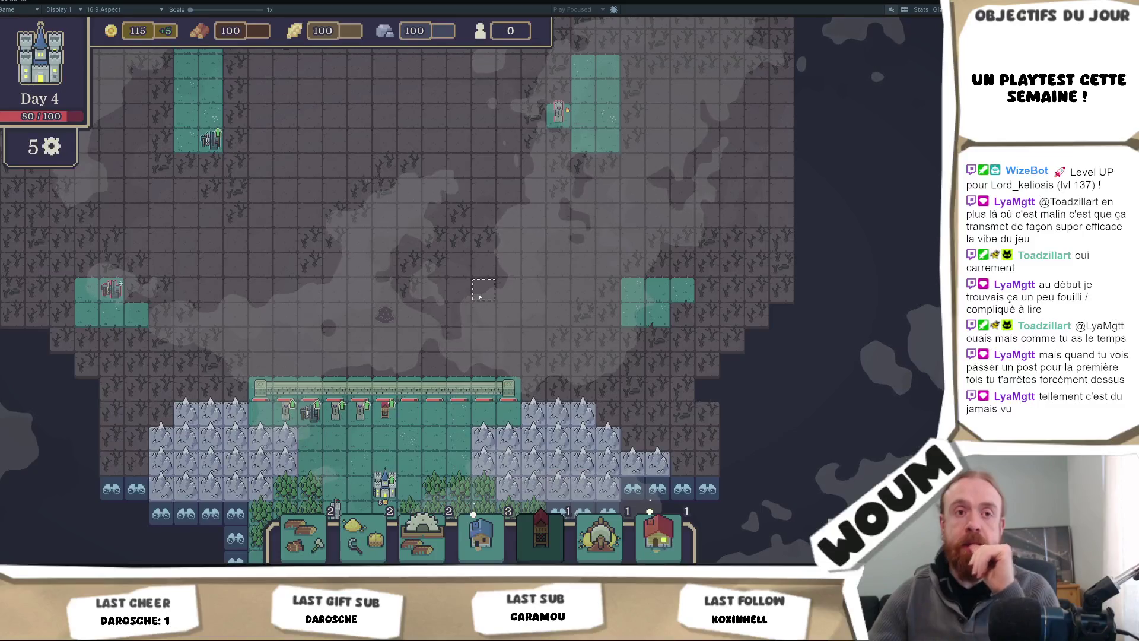
{"action": "key", "text": "s"}
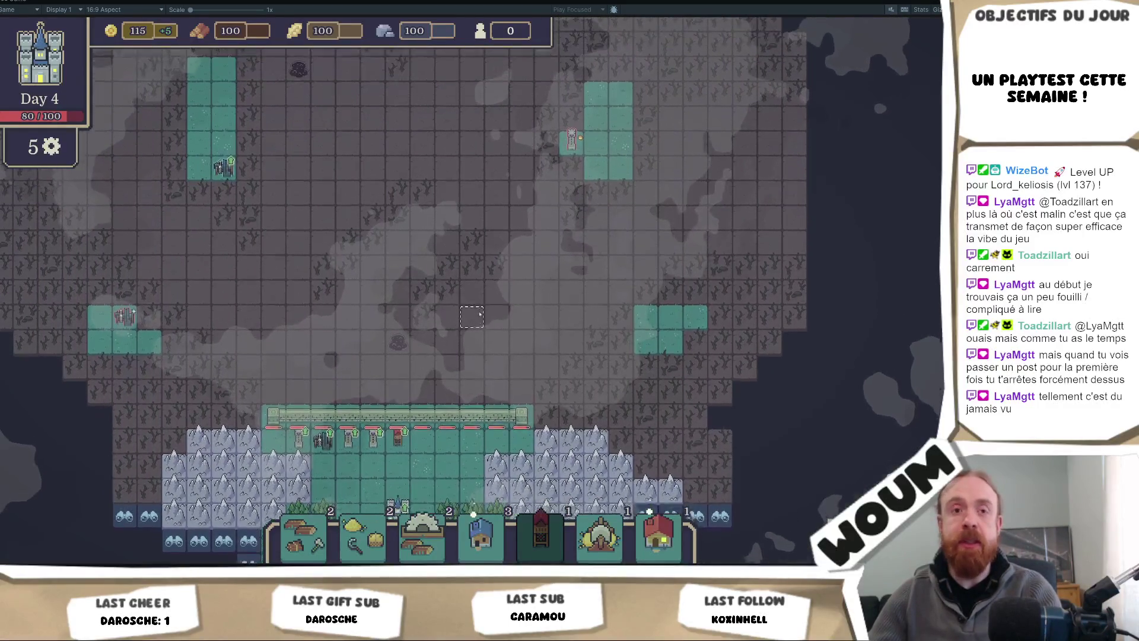
{"action": "key", "text": "d"}
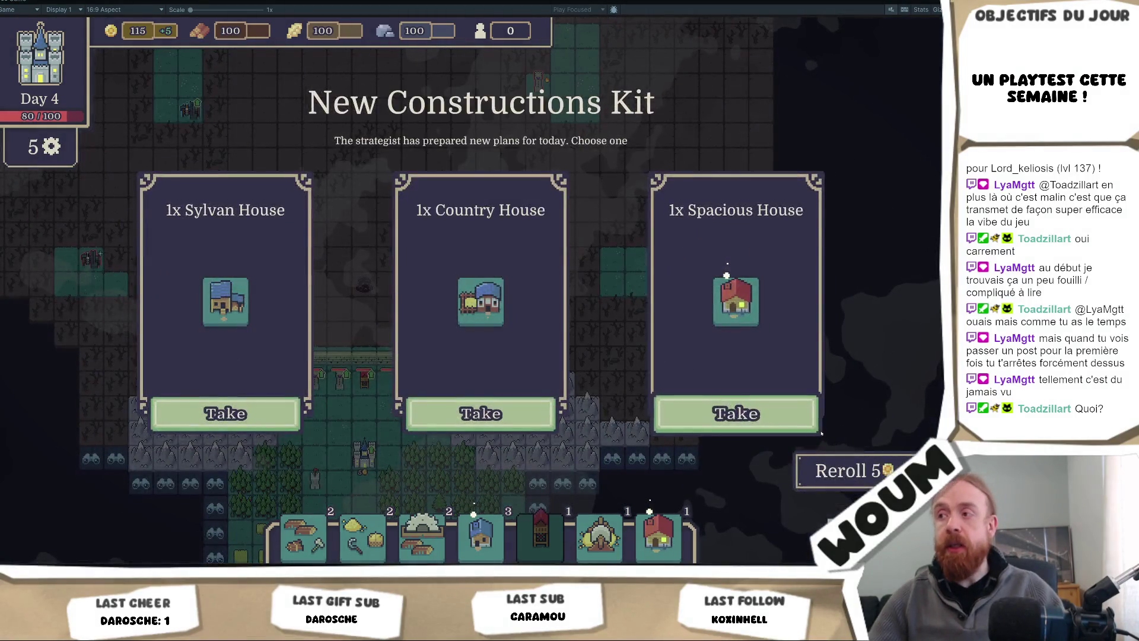
{"action": "left_click", "coordinate": [739, 414]}
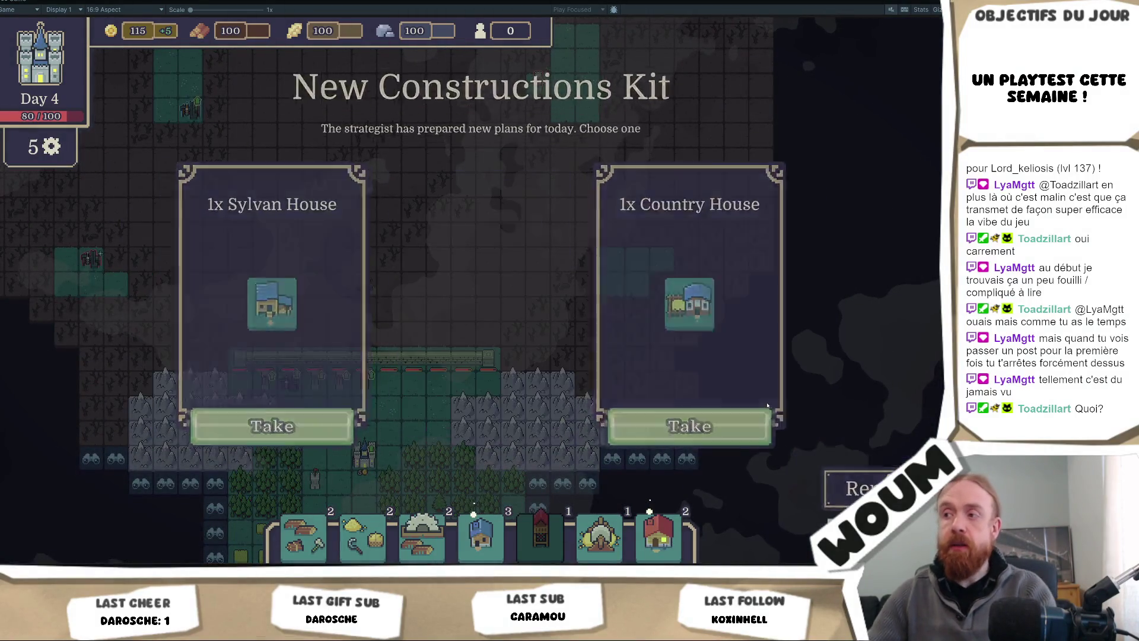
Step: Pan around the map with WASD and settle back over the central field above the wall
{"action": "key", "text": "w"}
{"action": "key", "text": "d"}
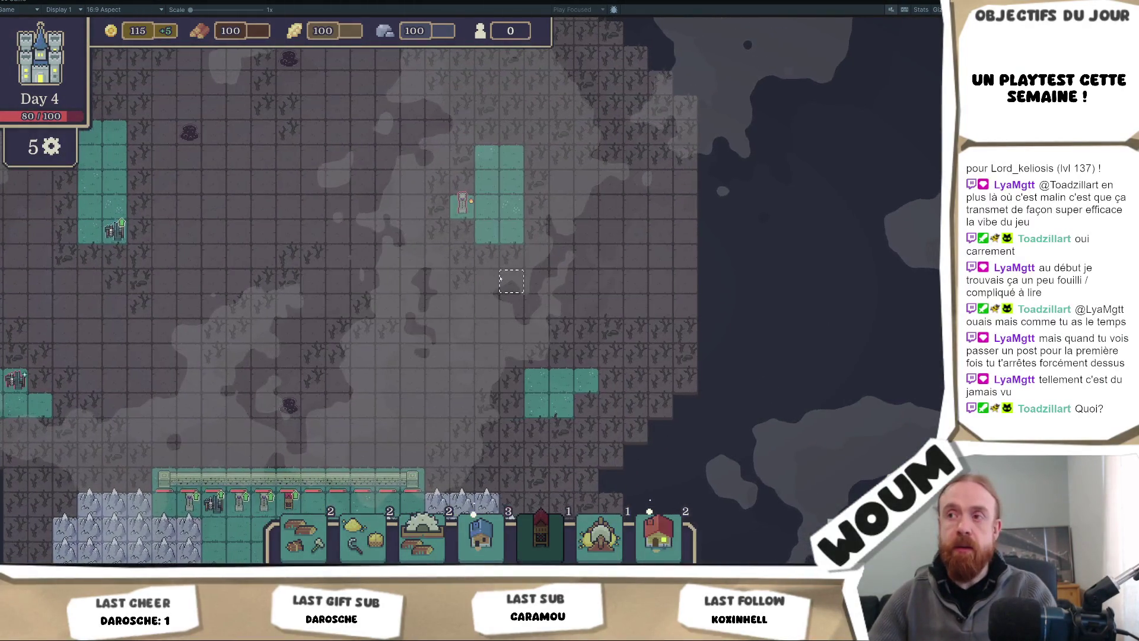
{"action": "key", "text": "s"}
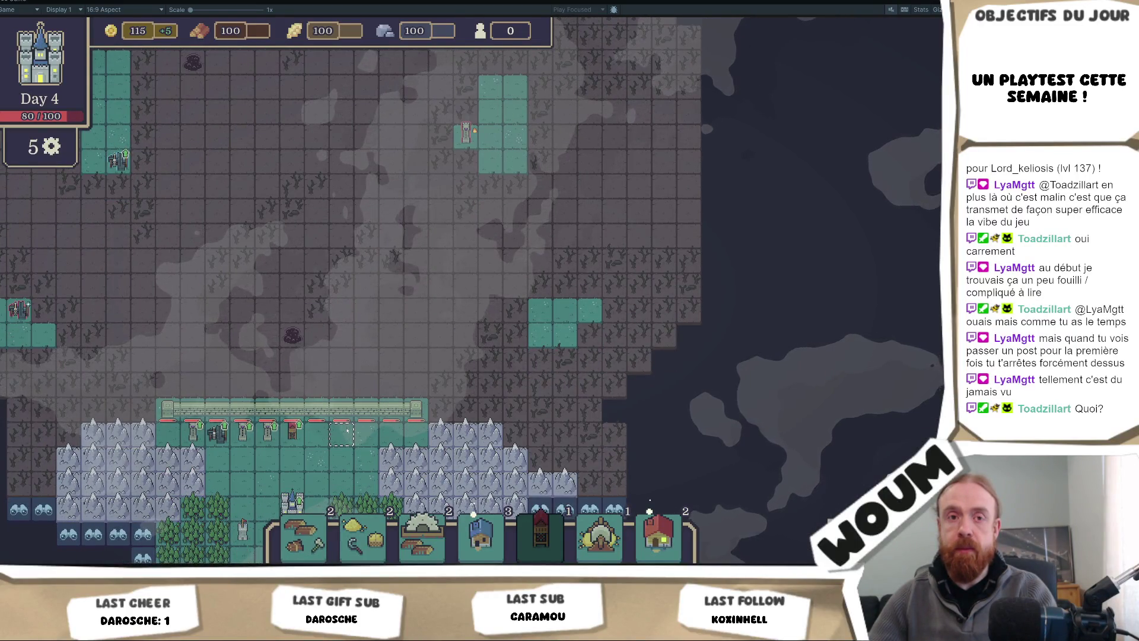
{"action": "key", "text": "a"}
{"action": "key", "text": "s"}
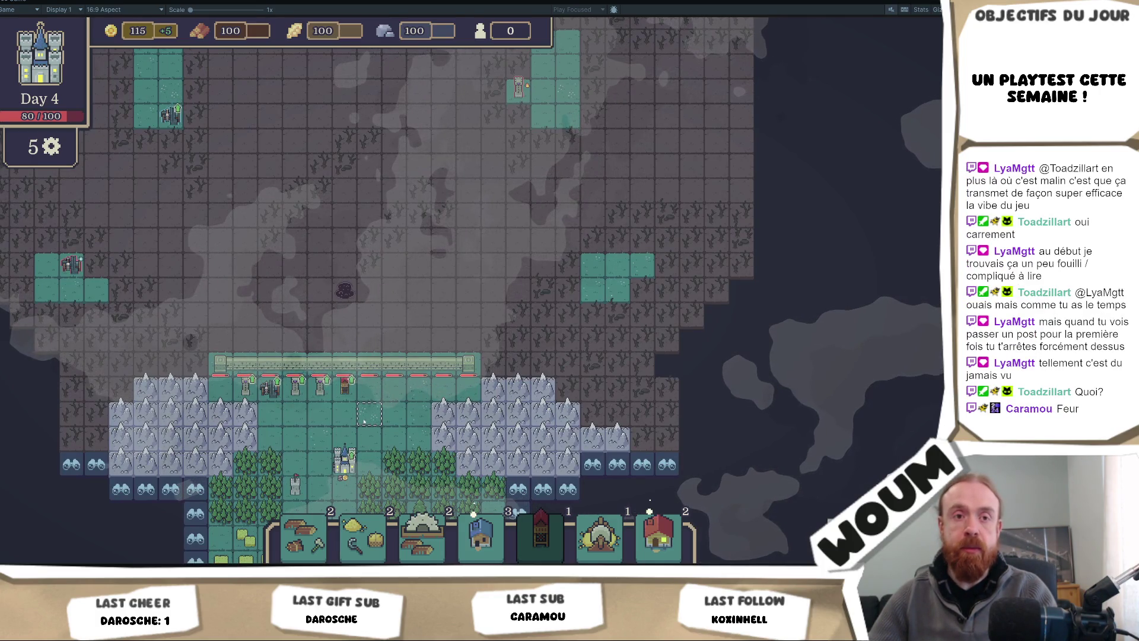
{"action": "key", "text": "s"}
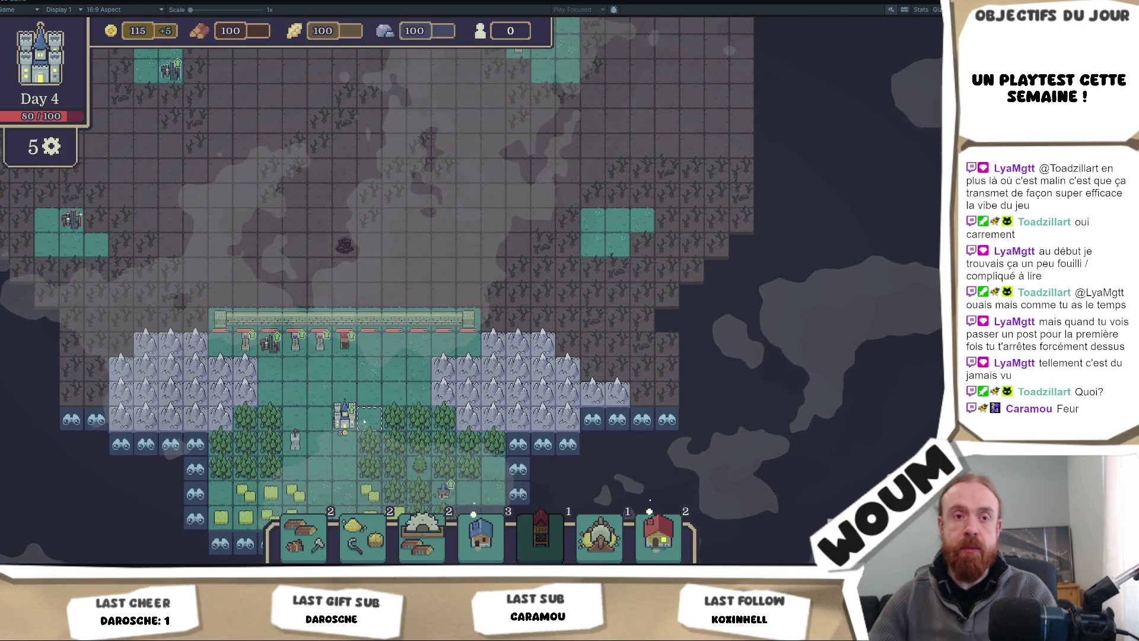
{"action": "key", "text": "w"}
{"action": "key", "text": "w"}
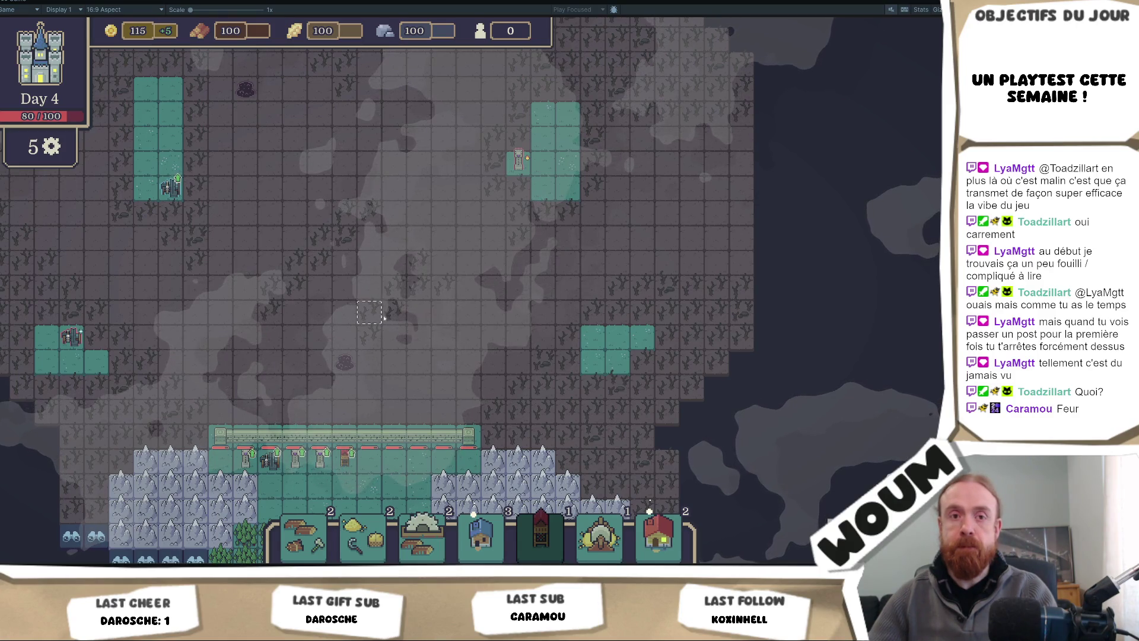
{"action": "key", "text": "d"}
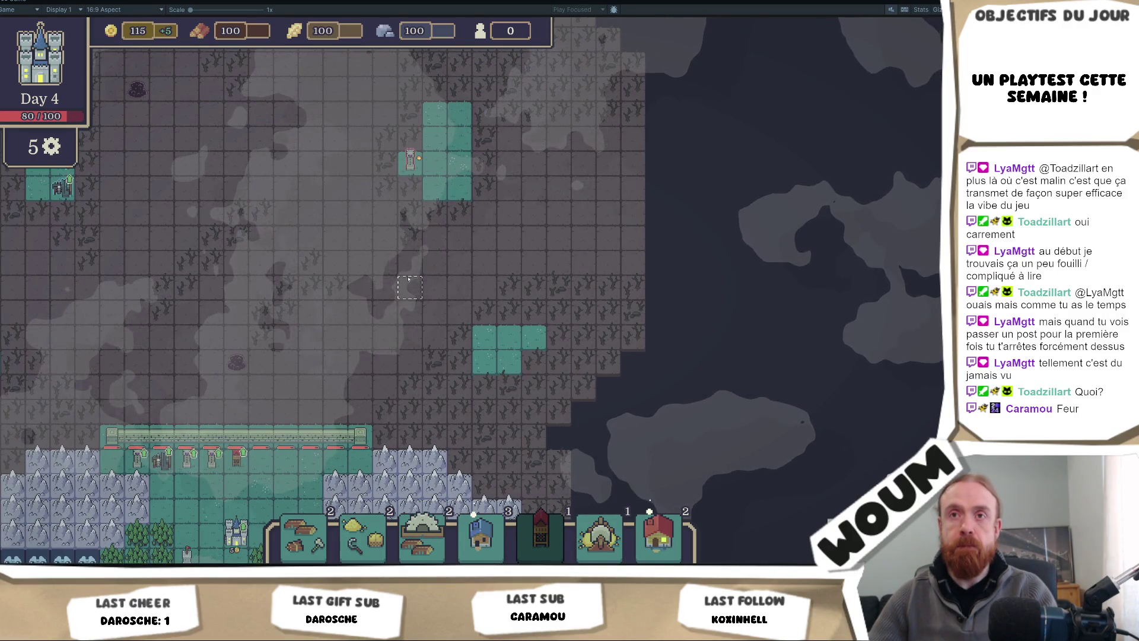
{"action": "key", "text": "a"}
{"action": "key", "text": "a"}
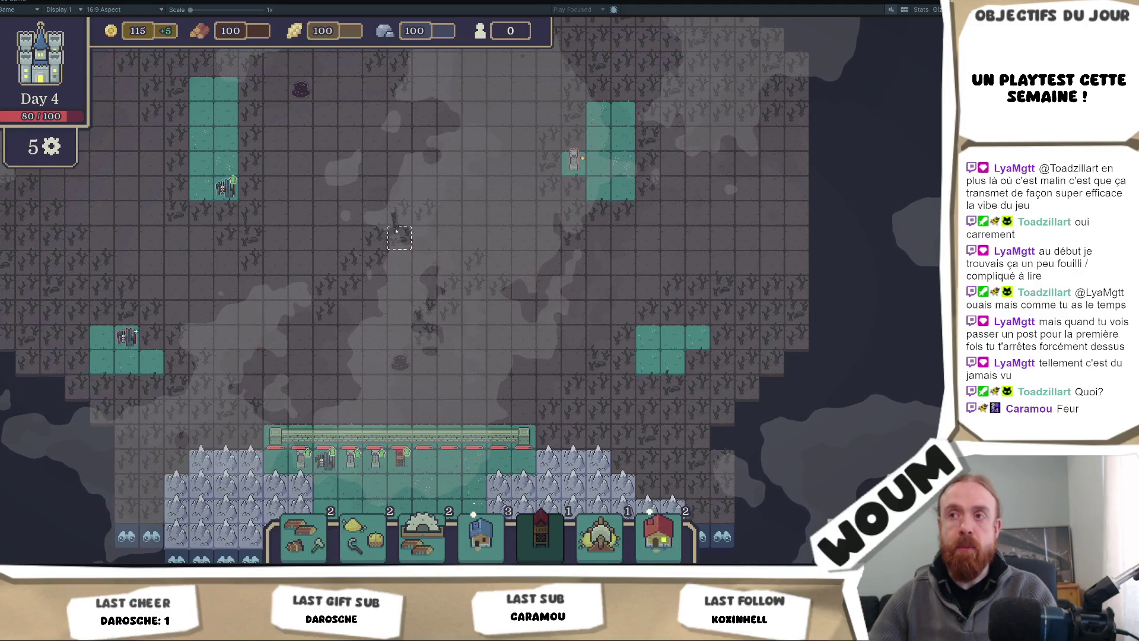
Step: Pan right, then down and left until the wall and castle sit at lower left
{"action": "key", "text": "d"}
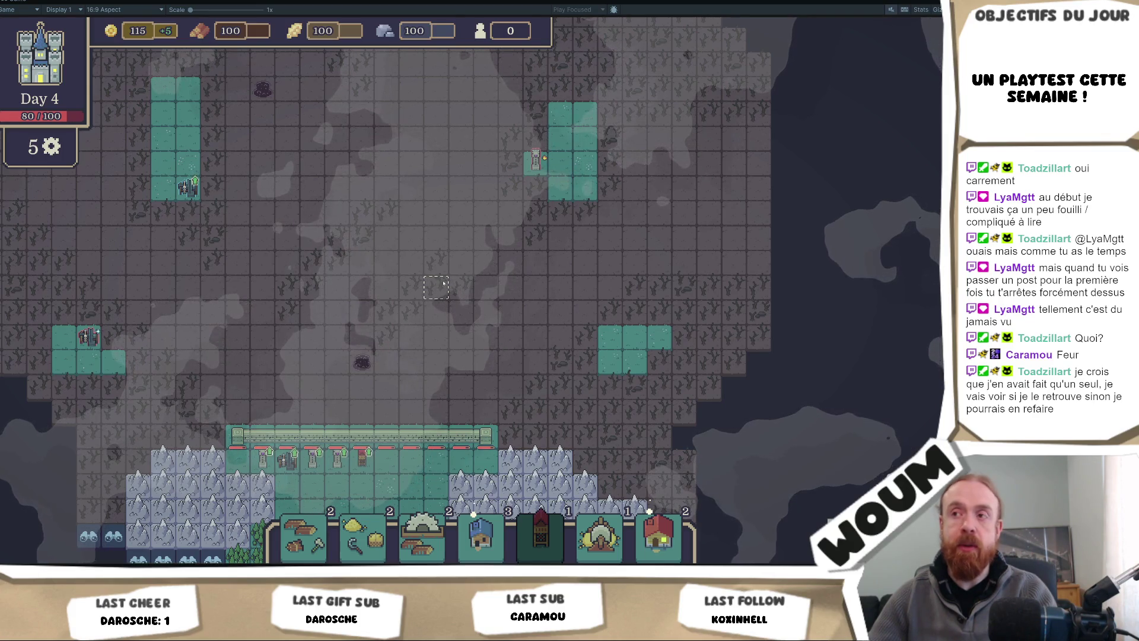
{"action": "key", "text": "d"}
{"action": "key", "text": "w"}
{"action": "key", "text": "d"}
{"action": "mouse_move", "coordinate": [454, 195]}
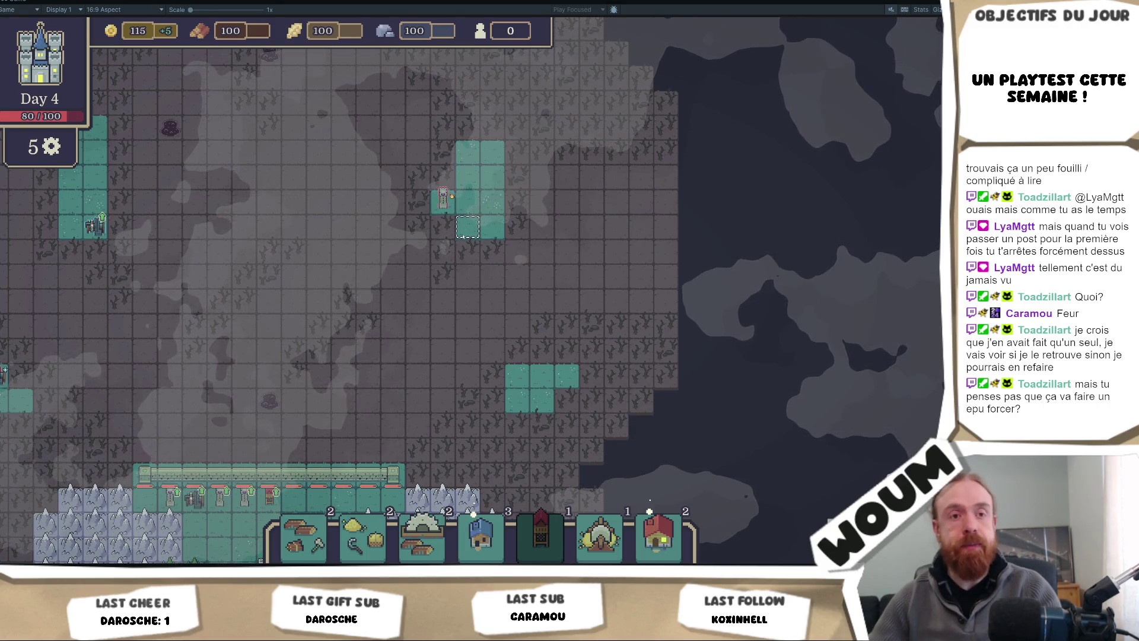
{"action": "key", "text": "d"}
{"action": "key", "text": "s"}
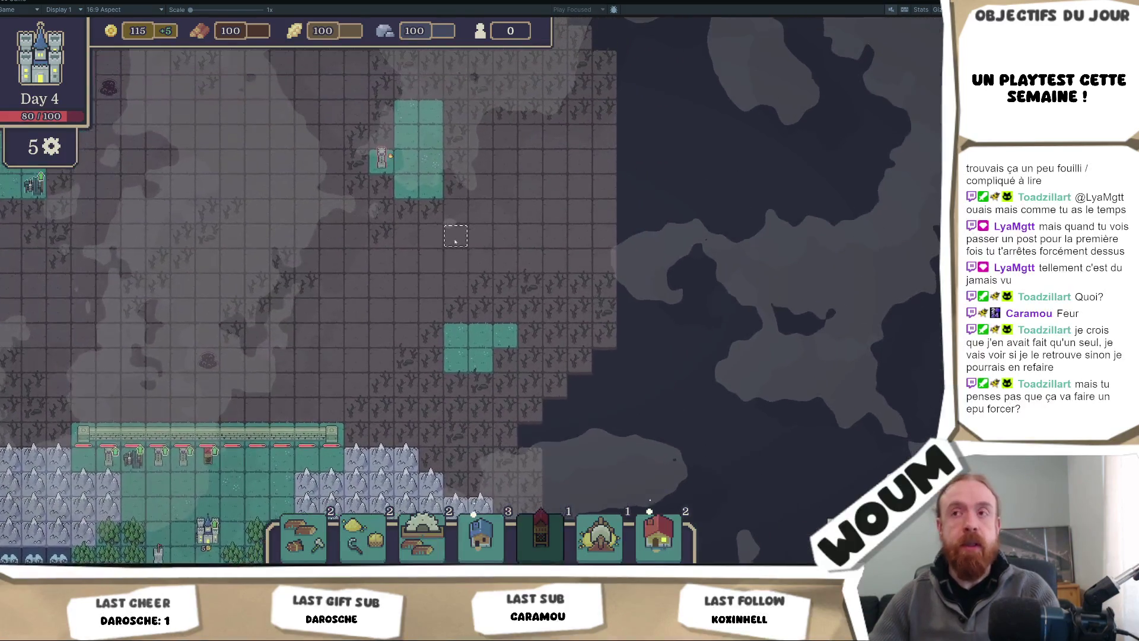
{"action": "key", "text": "a"}
{"action": "key", "text": "s"}
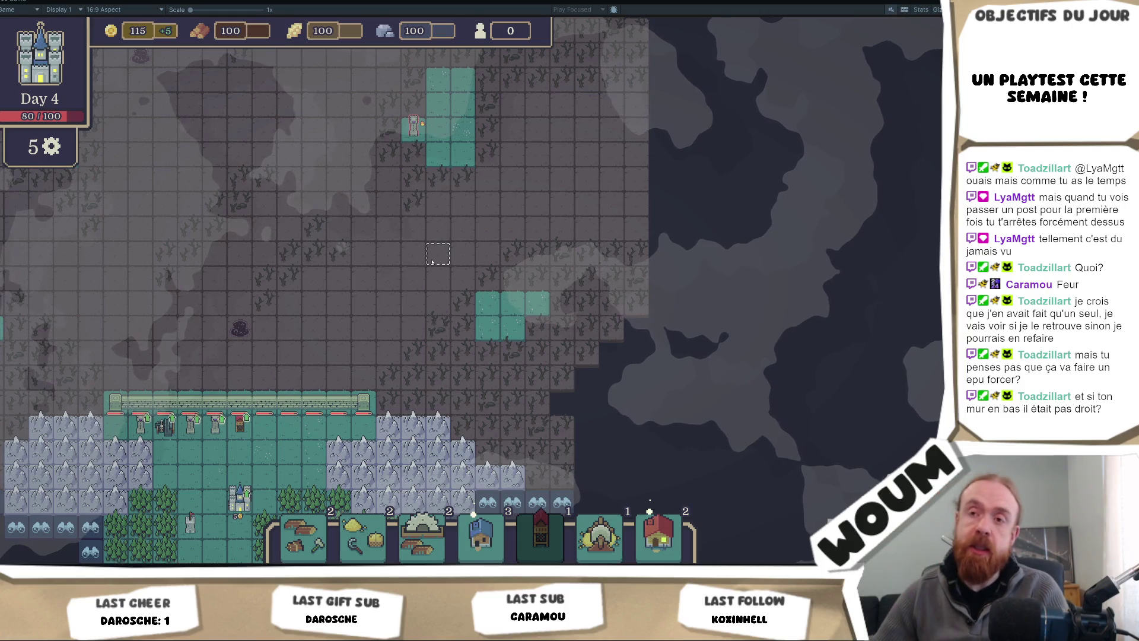
{"action": "key", "text": "a"}
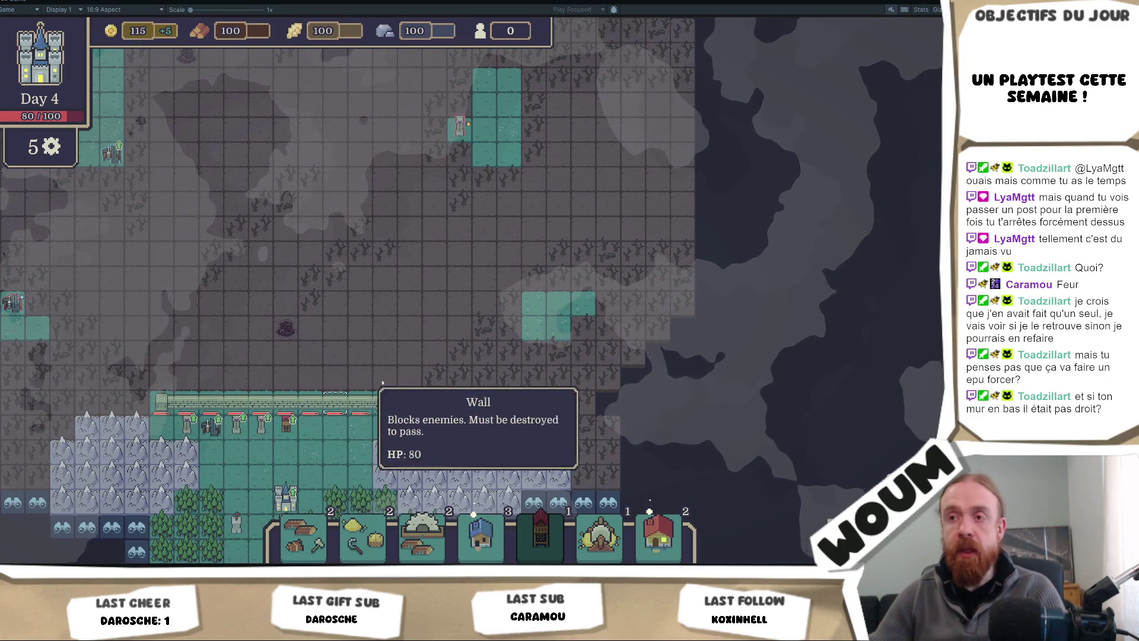
Step: Scroll the zoom and pan left and down to centre the castle, wall and forest
{"action": "scroll", "coordinate": [371, 390], "scroll_direction": "down", "scroll_amount": 2}
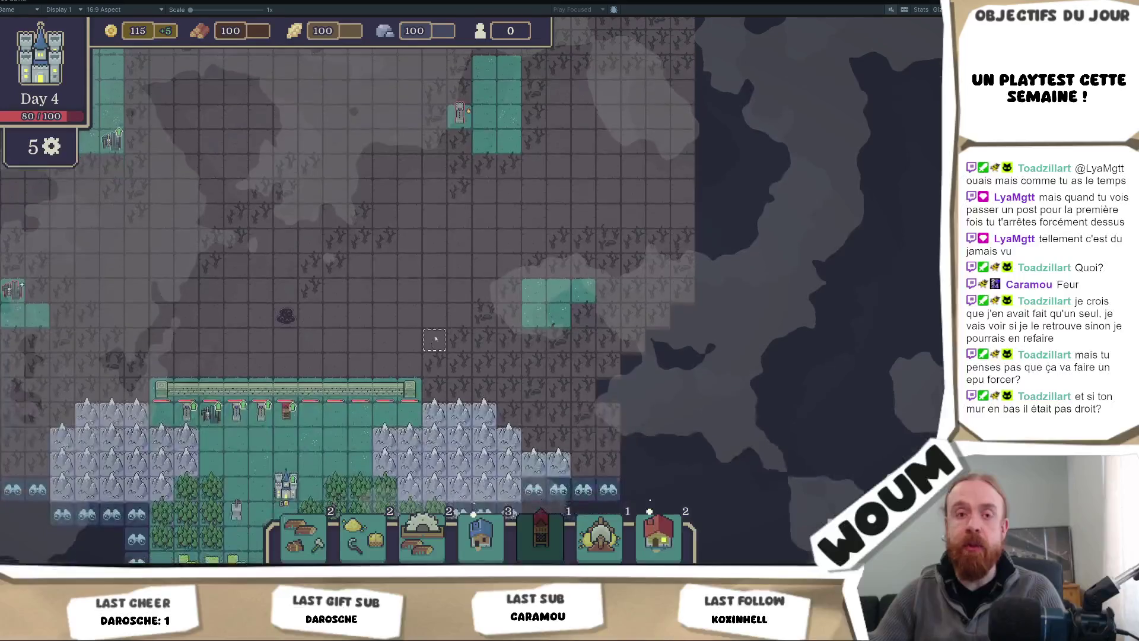
{"action": "scroll", "coordinate": [435, 332], "scroll_direction": "up", "scroll_amount": 5}
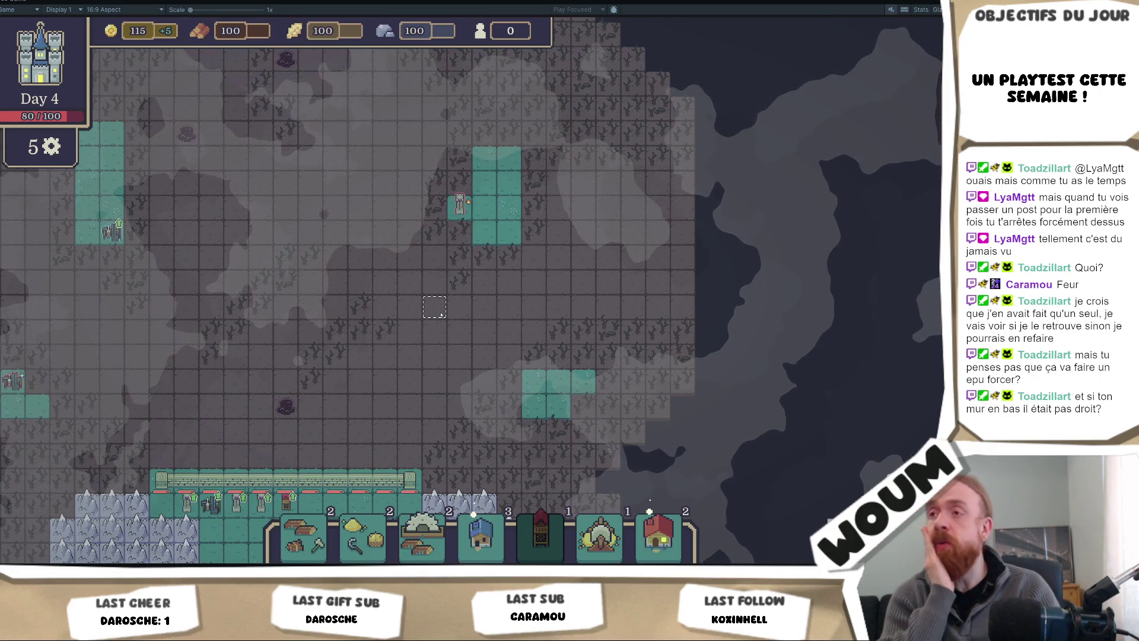
{"action": "key", "text": "a"}
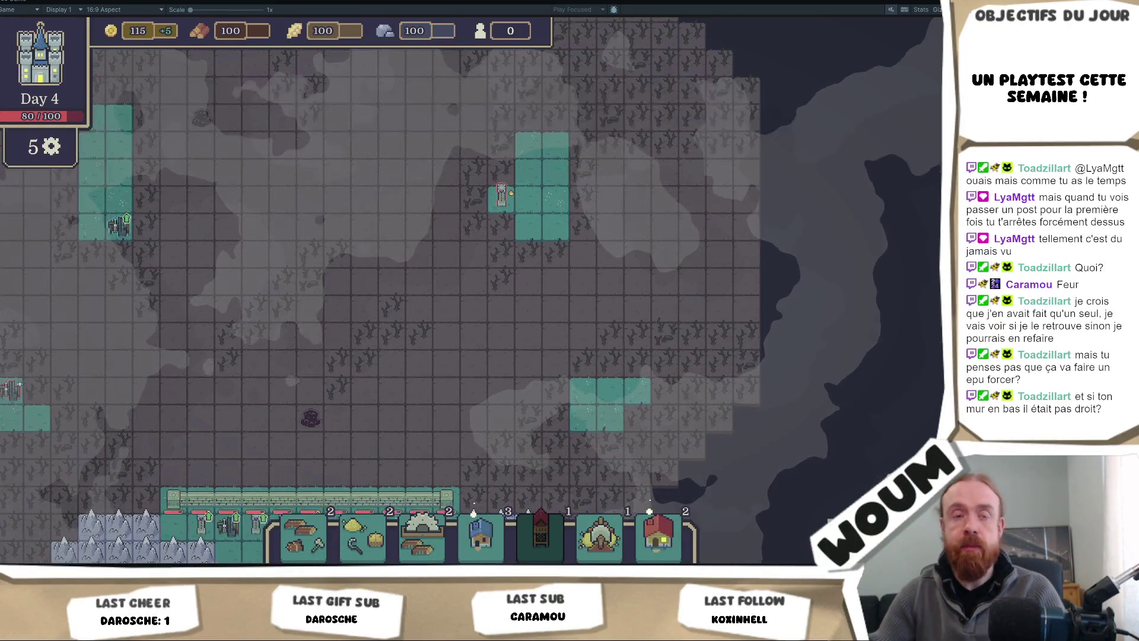
{"action": "key", "text": "s"}
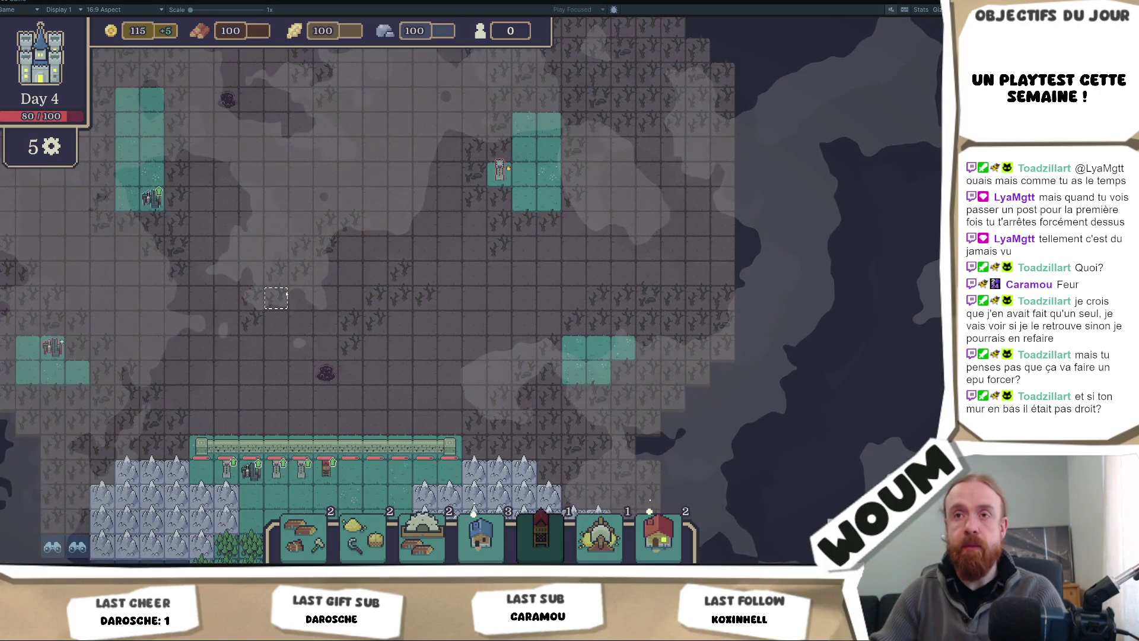
{"action": "scroll", "coordinate": [287, 295], "scroll_direction": "down", "scroll_amount": 1}
{"action": "key", "text": "s"}
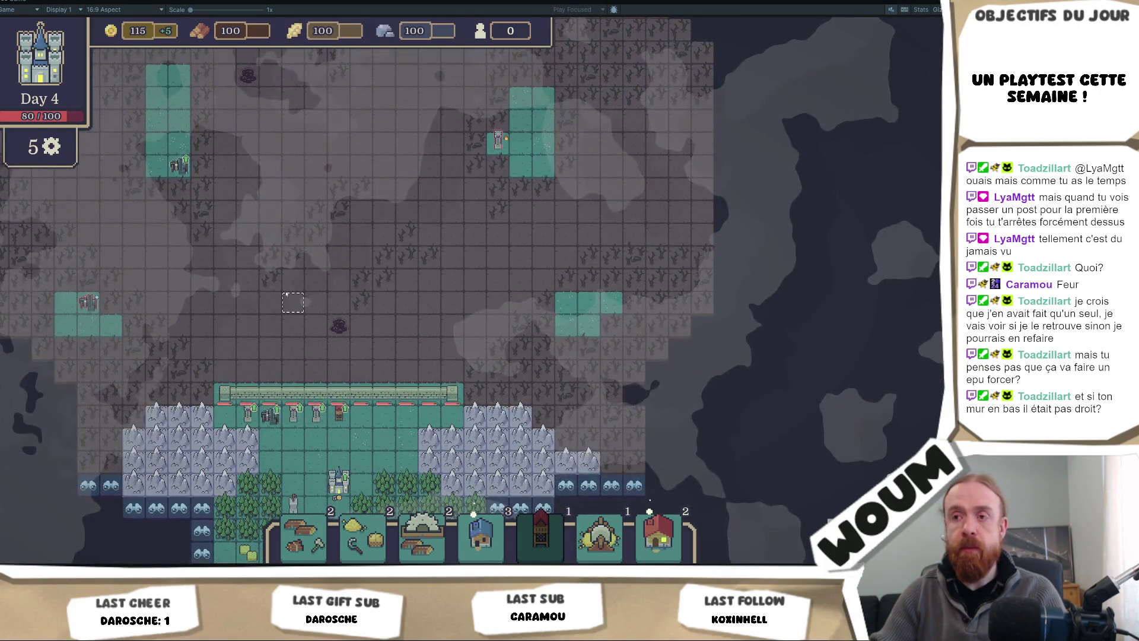
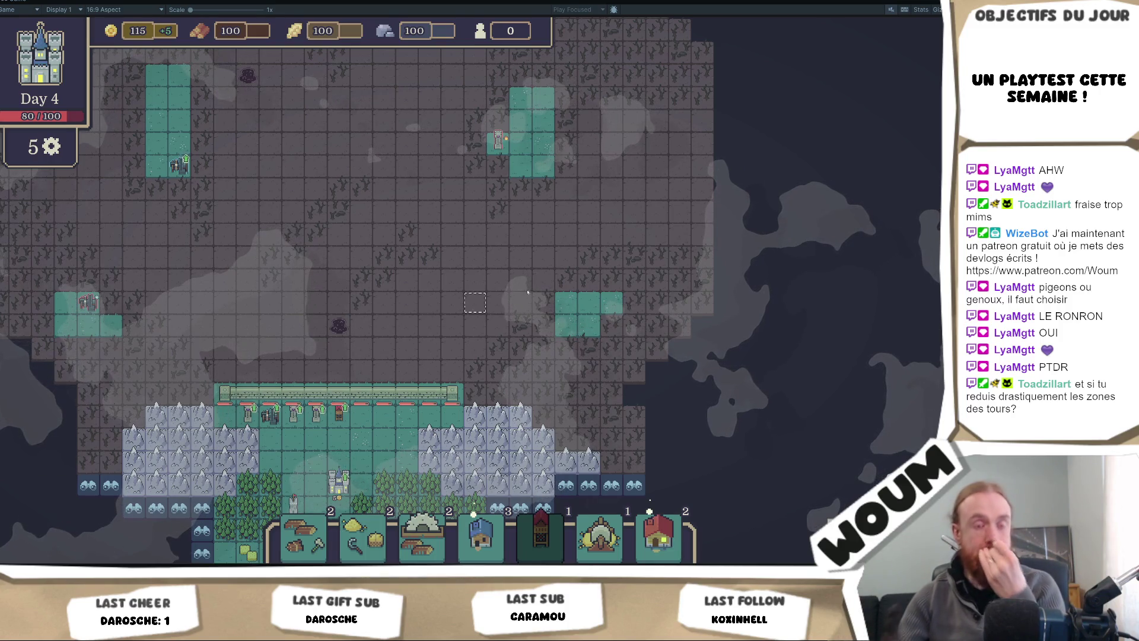
Step: Inspect the range zones of the left wall tower and the Jester Tower
{"action": "scroll", "coordinate": [413, 247], "scroll_direction": "down", "scroll_amount": 3}
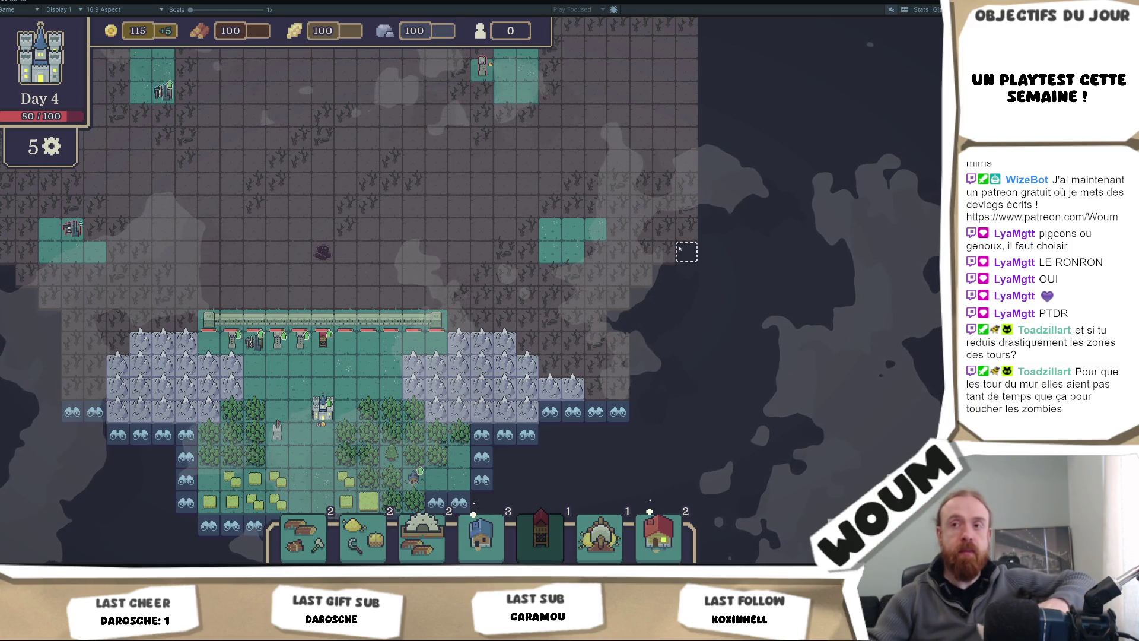
{"action": "left_click", "coordinate": [231, 341]}
{"action": "mouse_move", "coordinate": [254, 319]}
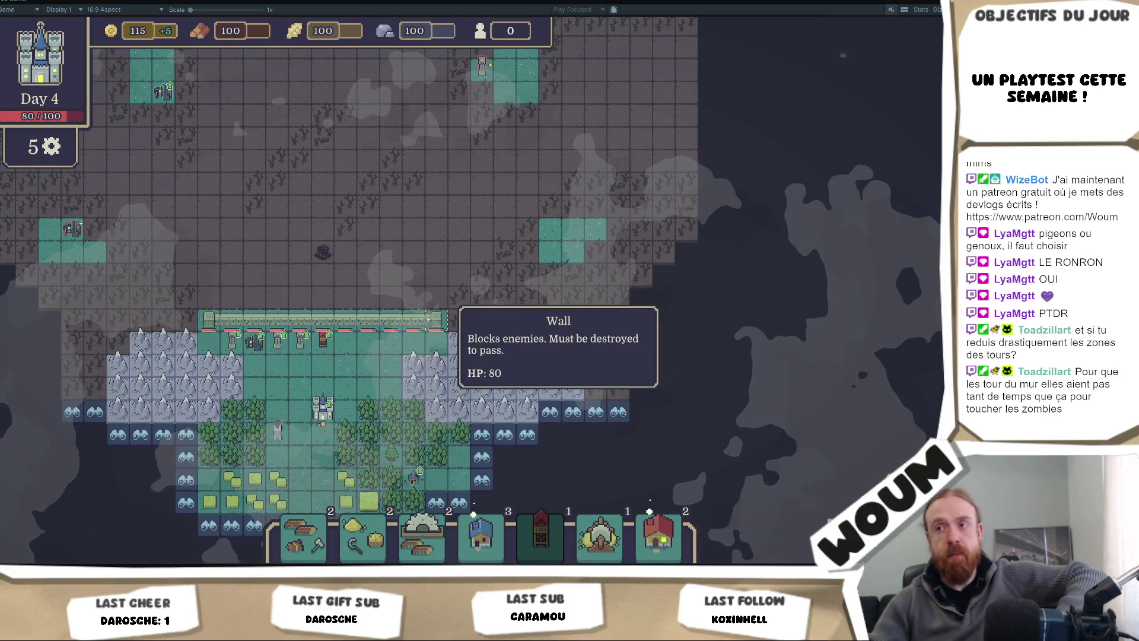
{"action": "left_click", "coordinate": [295, 343]}
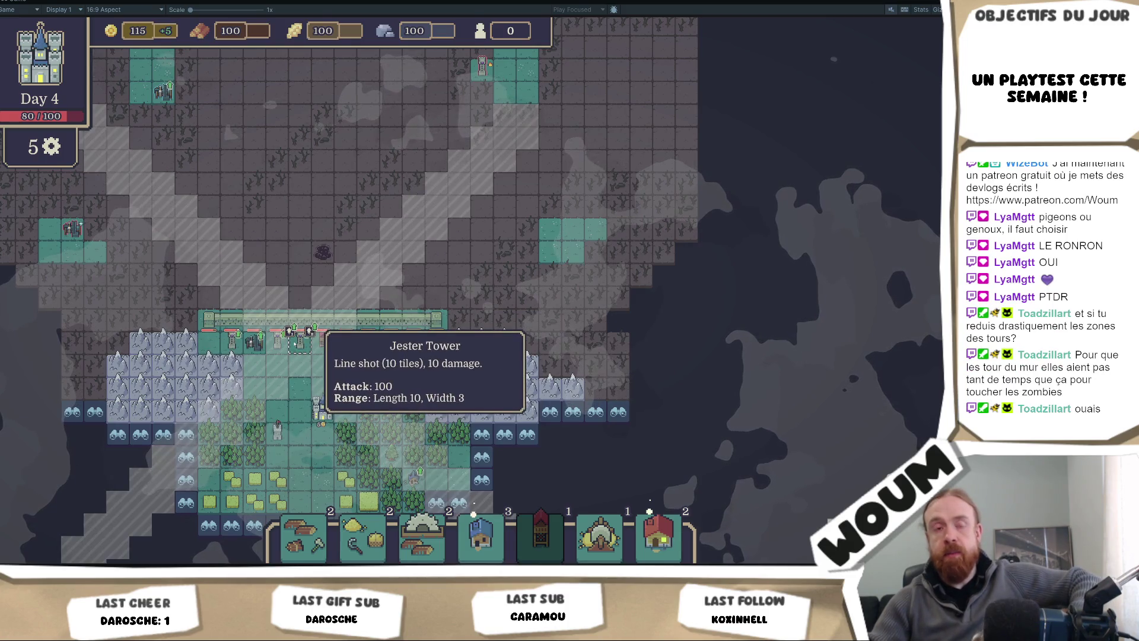
{"action": "left_click", "coordinate": [362, 379]}
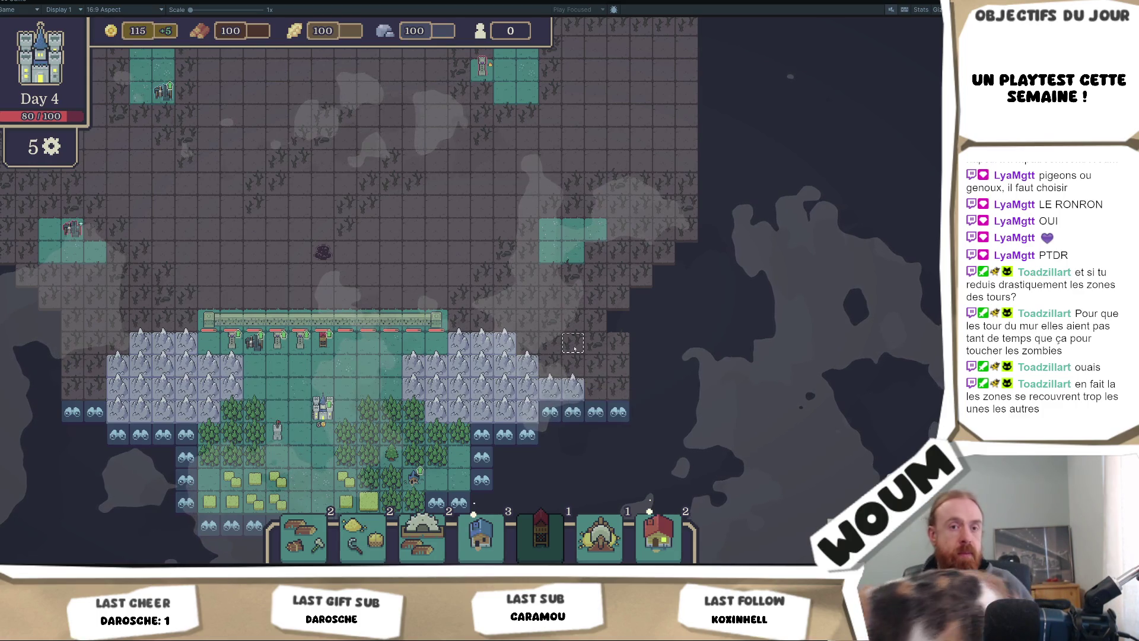
Step: Shift the map view down and right, then stop the game test run
{"action": "mouse_move", "coordinate": [227, 350]}
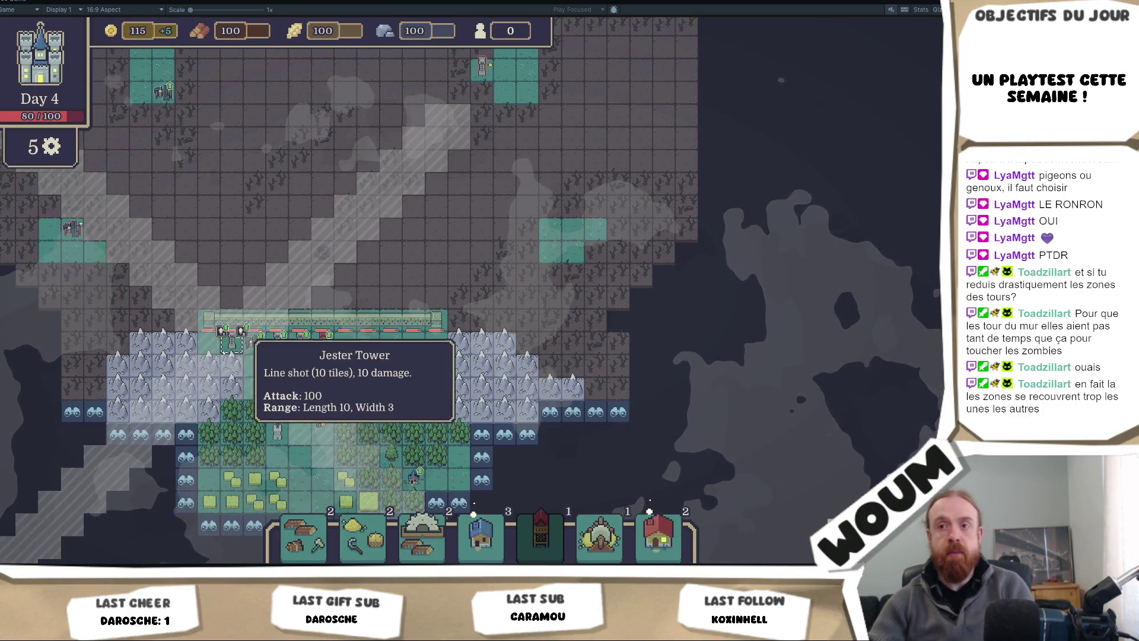
{"action": "key", "text": "w+a"}
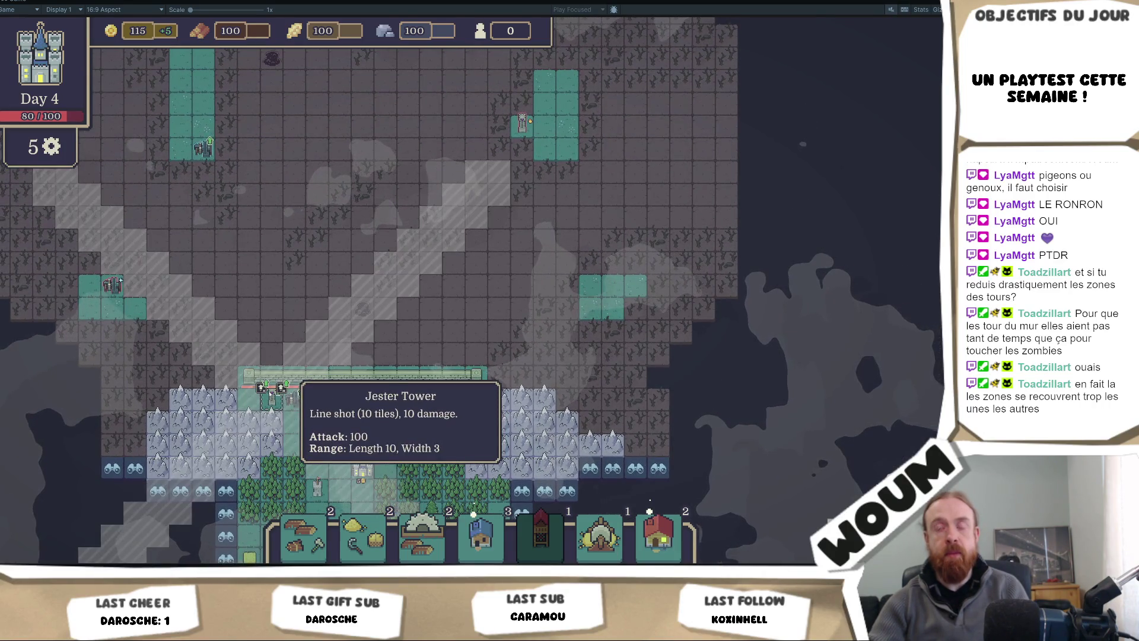
{"action": "scroll", "coordinate": [233, 306], "scroll_direction": "up", "scroll_amount": 1}
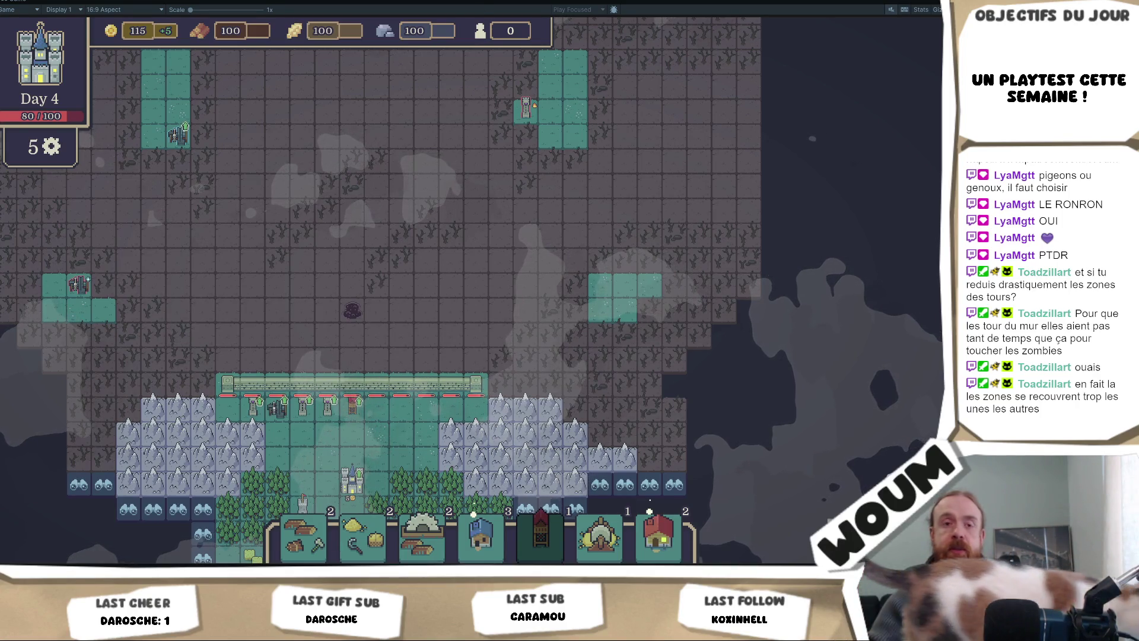
{"action": "mouse_move", "coordinate": [331, 412]}
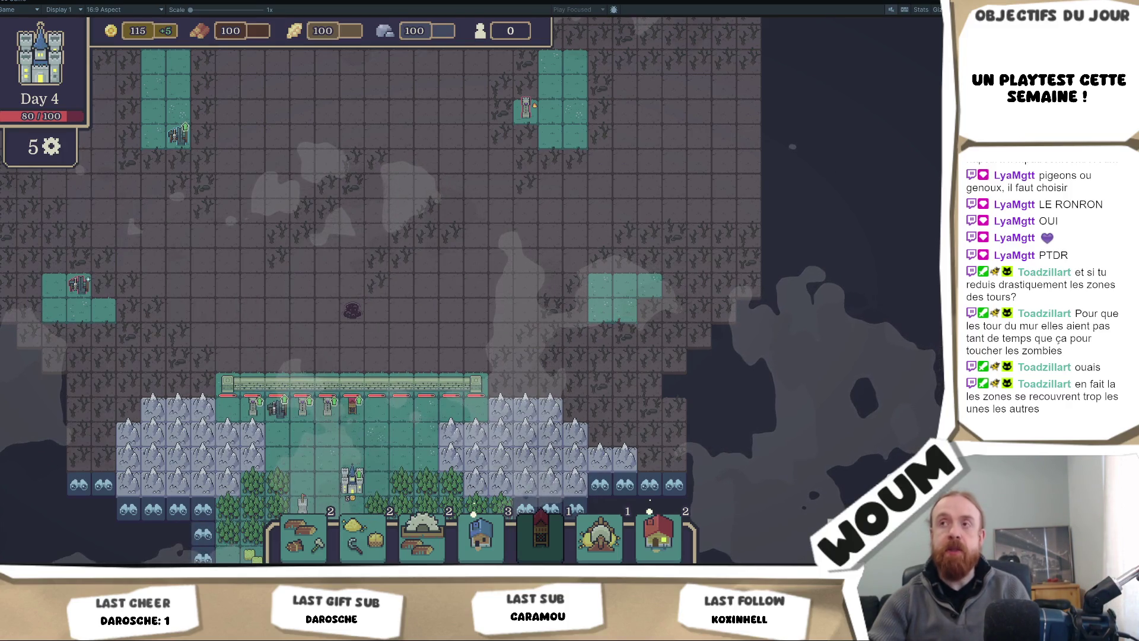
{"action": "left_click", "coordinate": [487, 7]}
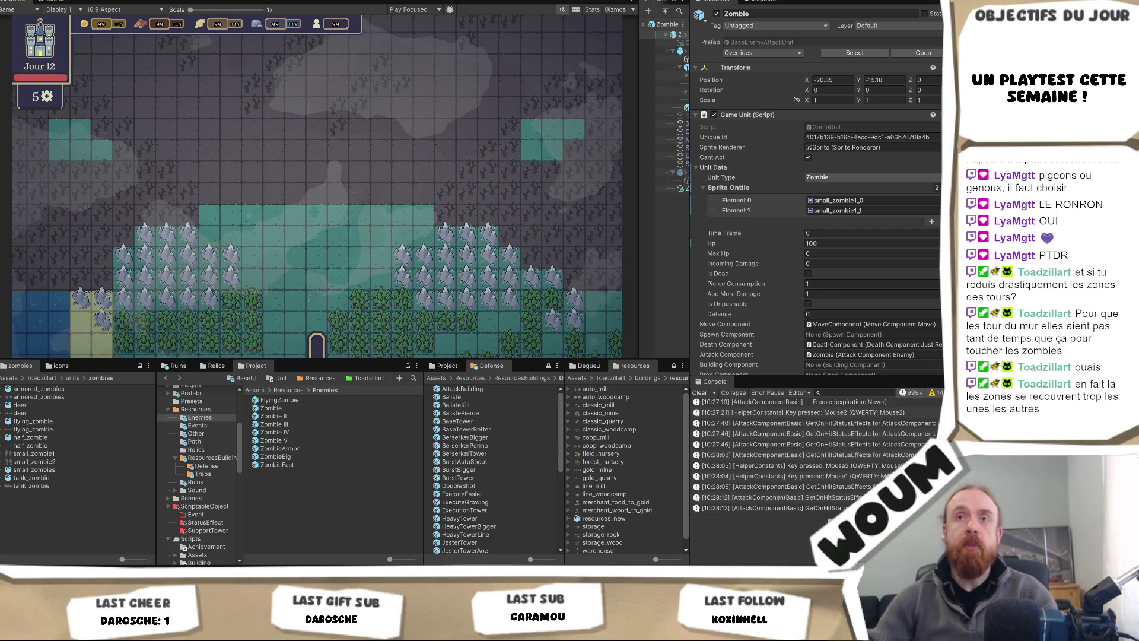
Step: Return to scene editing, leave the Zombie prefab, and select Clouds (1) in the testmap
{"action": "left_click", "coordinate": [53, 2]}
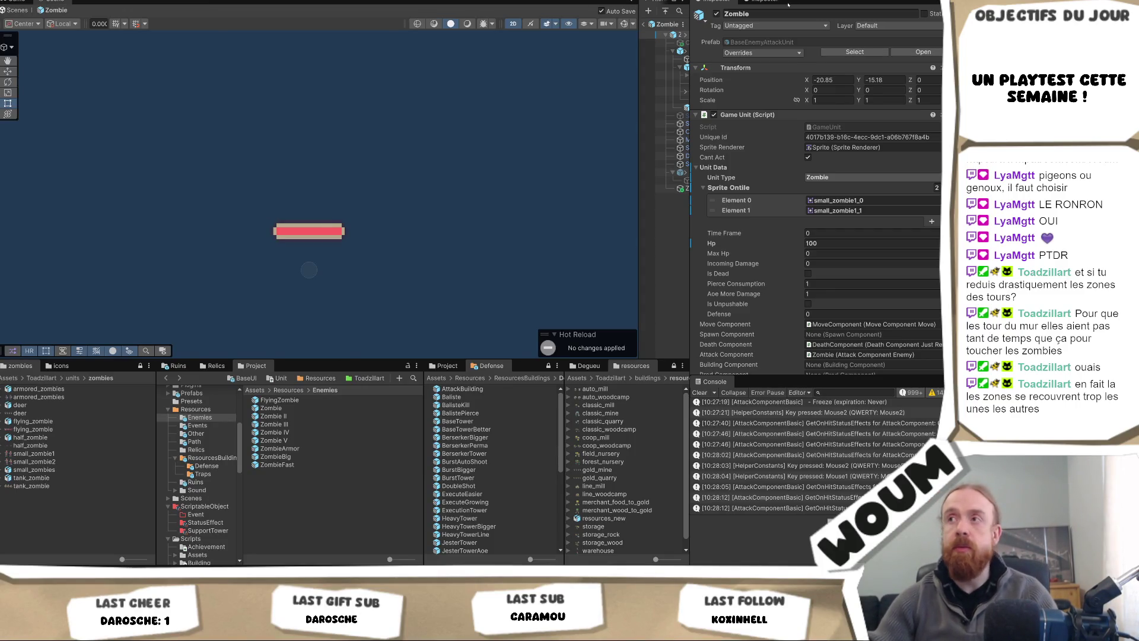
{"action": "left_click", "coordinate": [17, 10]}
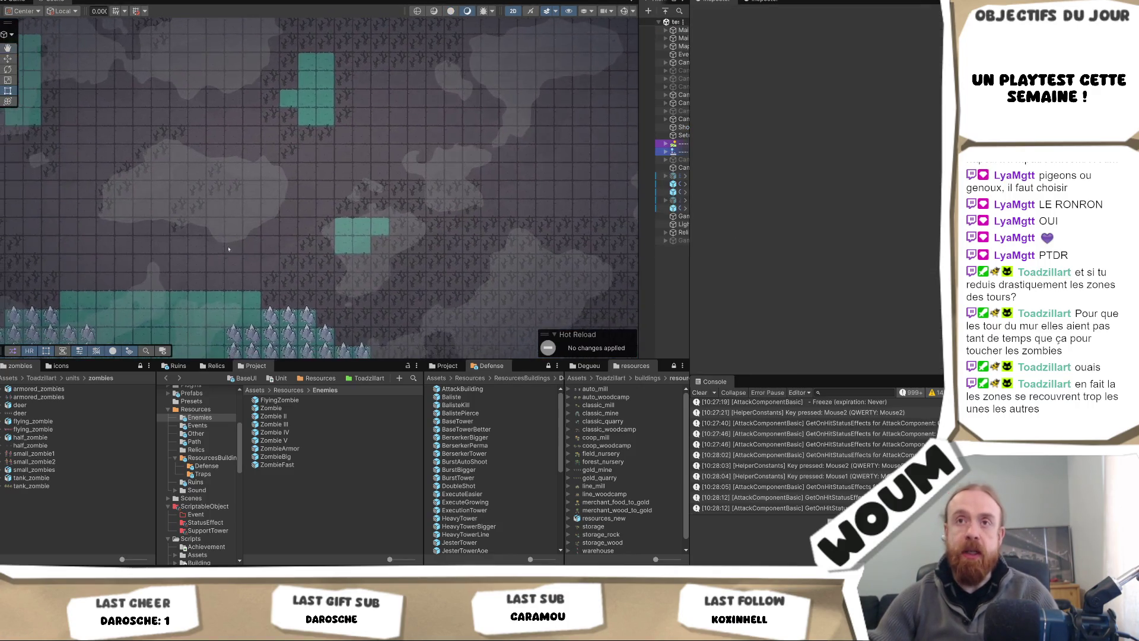
{"action": "left_click", "coordinate": [362, 270]}
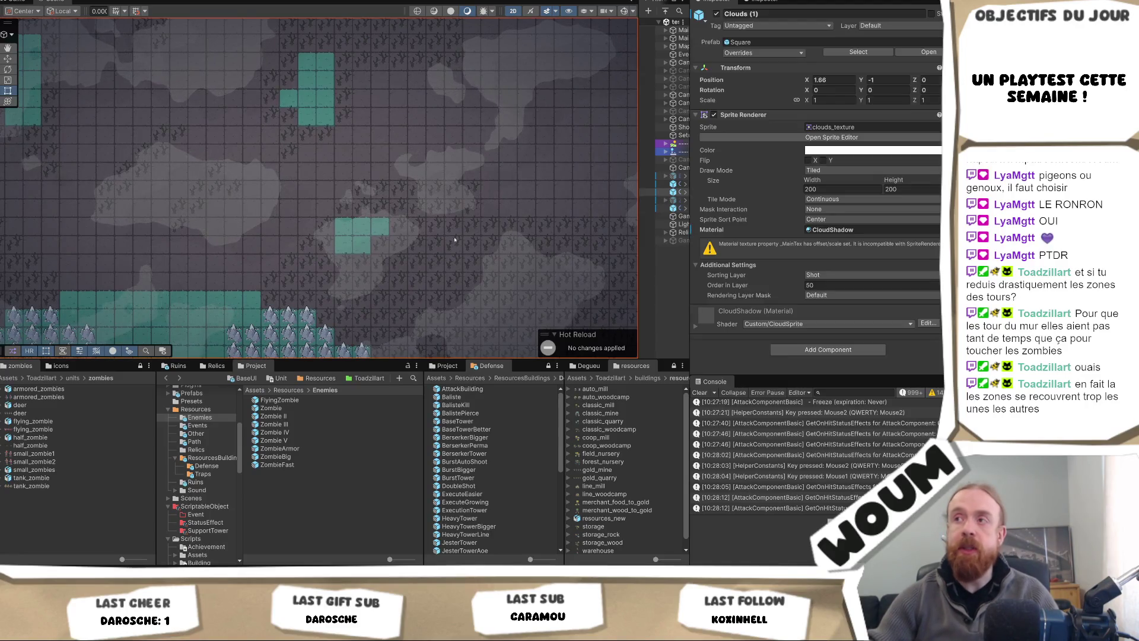
Step: Widen the Hierarchy, expand MainGrid, and select ResourceTilemap
{"action": "left_click_drag", "start_coordinate": [640, 46], "coordinate": [555, 41]}
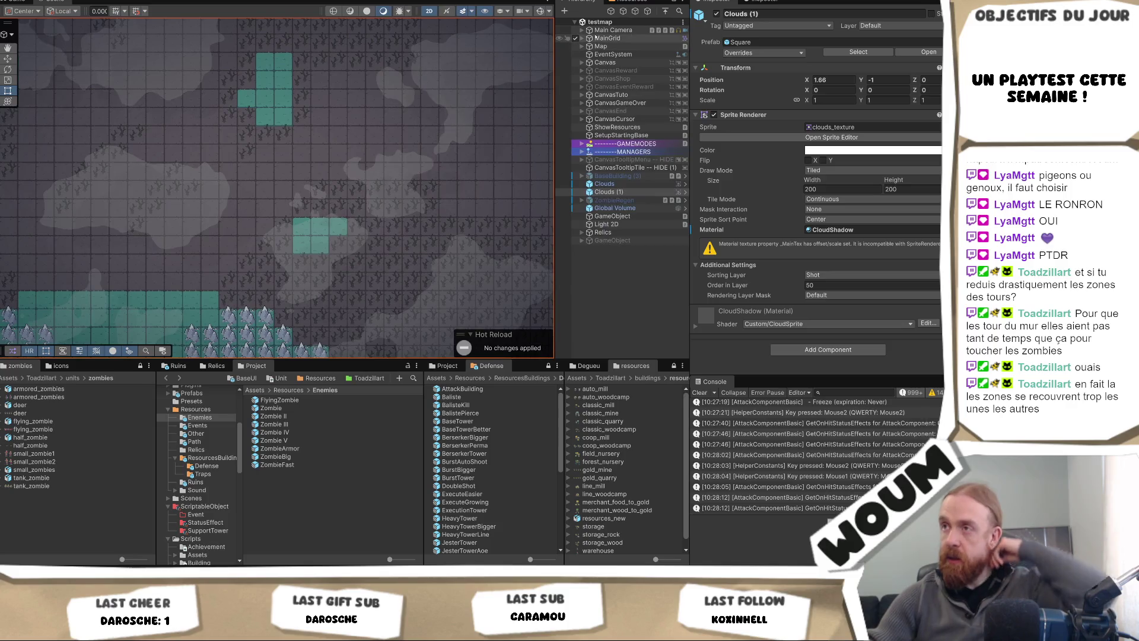
{"action": "left_click", "coordinate": [582, 38]}
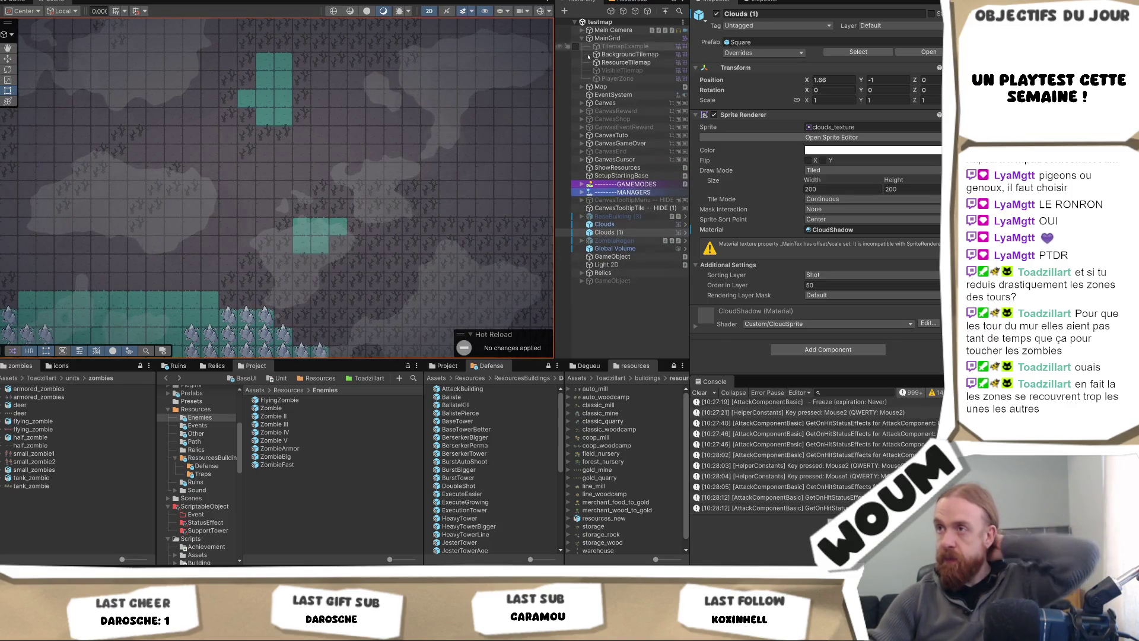
{"action": "left_click", "coordinate": [626, 63]}
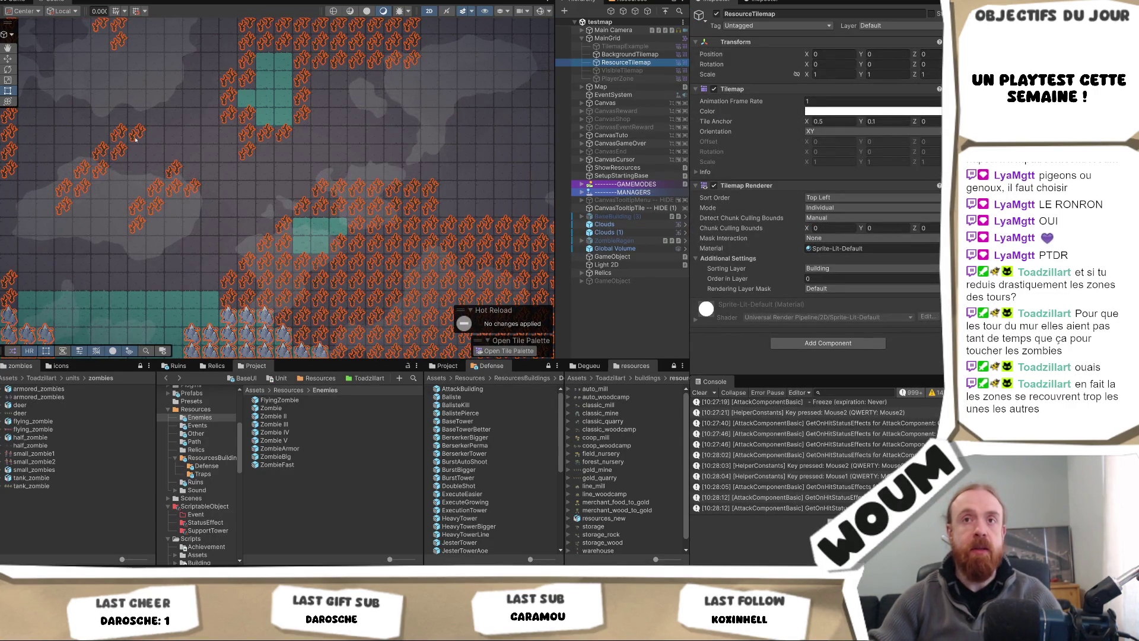
Step: Paint a resource tile onto the testmap, then reselect Clouds (1)
{"action": "left_click", "coordinate": [483, 324]}
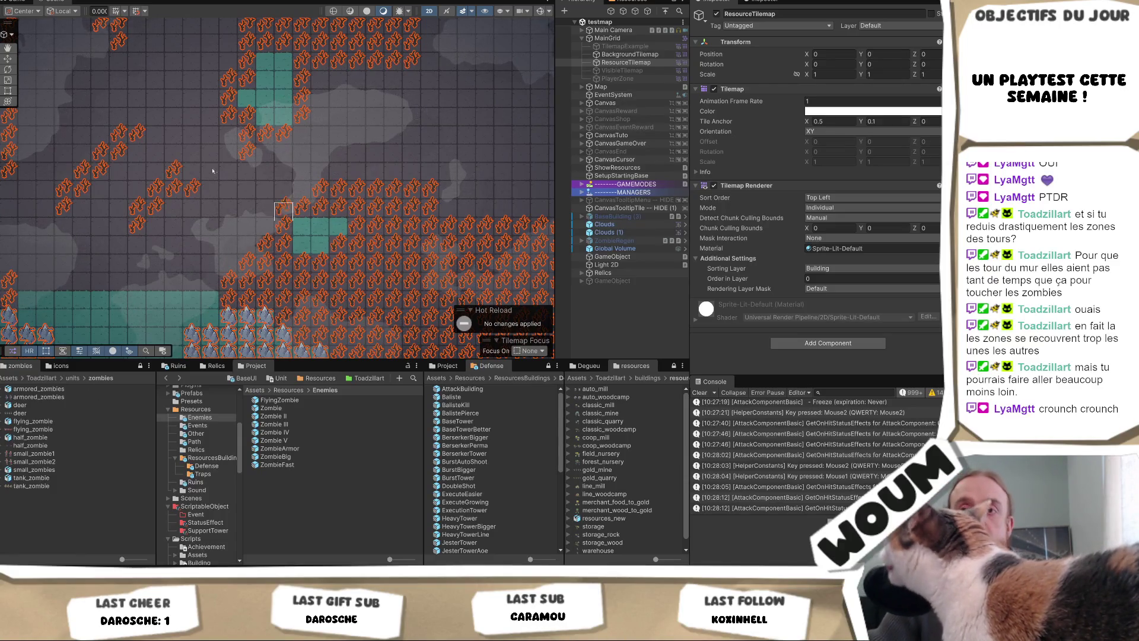
{"action": "left_click", "coordinate": [237, 250]}
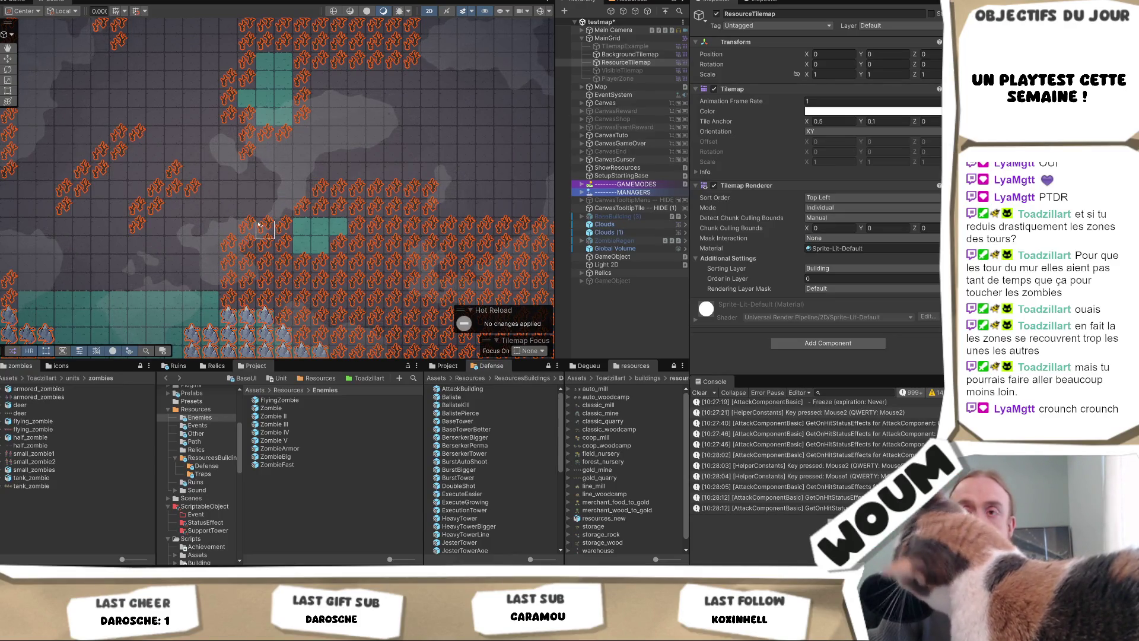
{"action": "left_click", "coordinate": [265, 265]}
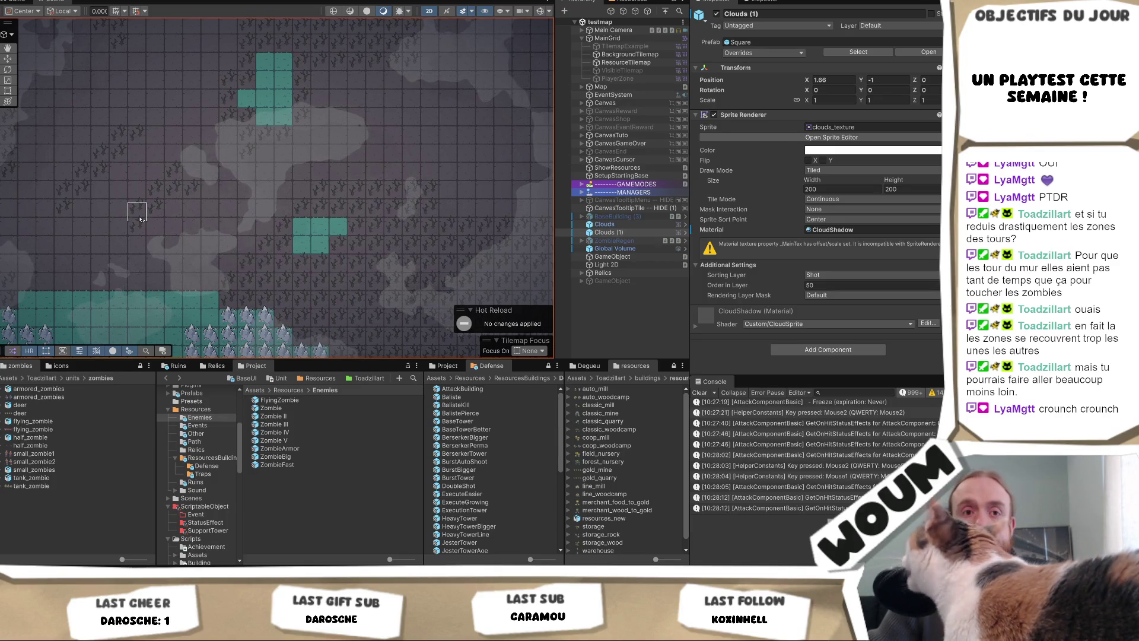
{"action": "left_click_drag", "start_coordinate": [143, 220], "coordinate": [170, 222]}
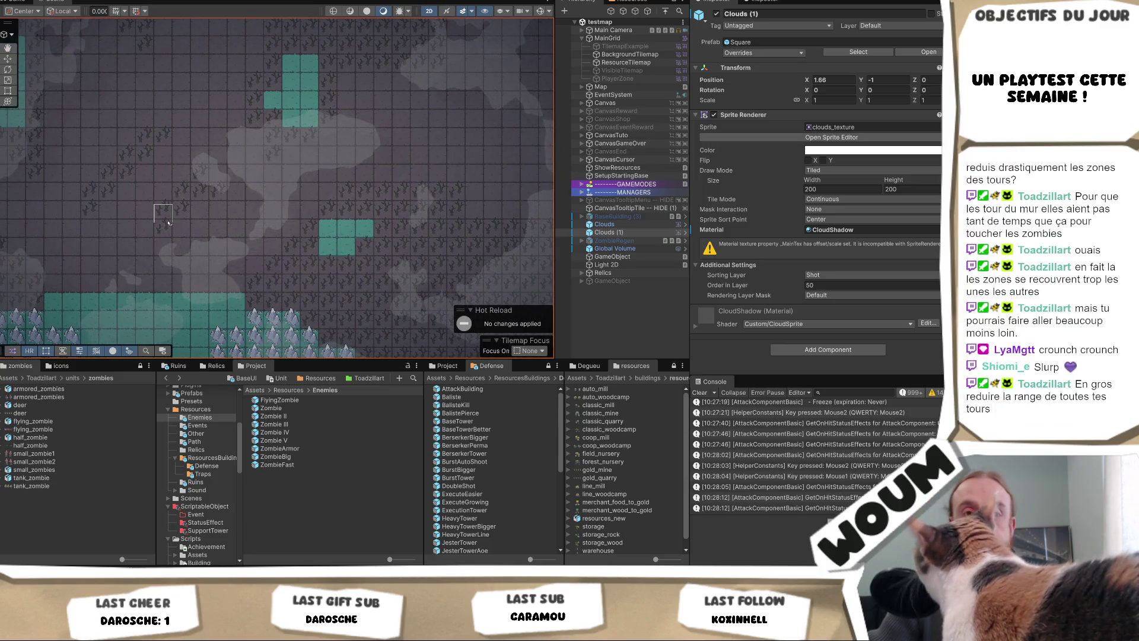
{"action": "left_click_drag", "start_coordinate": [169, 223], "coordinate": [249, 220]}
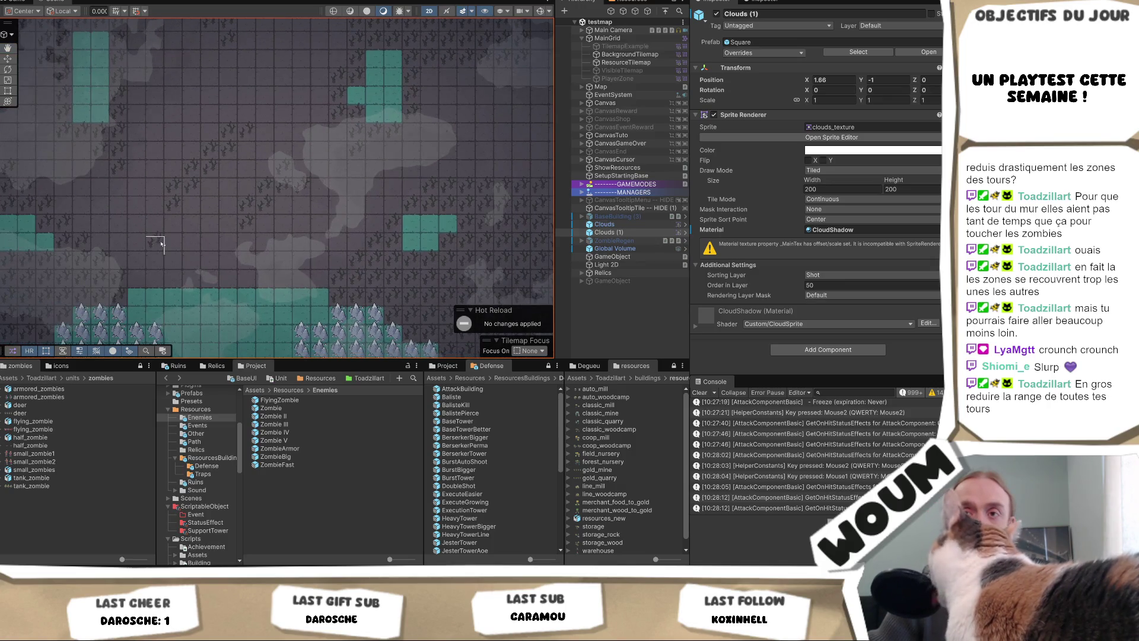
{"action": "right_click", "coordinate": [144, 251]}
{"action": "left_click", "coordinate": [413, 267]}
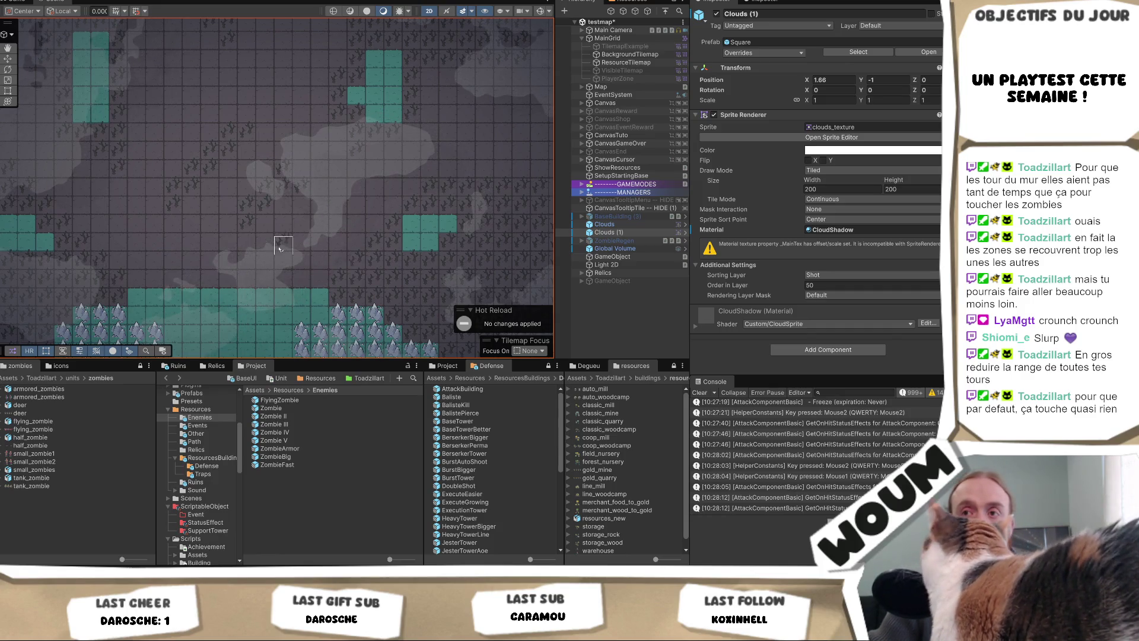
{"action": "right_click", "coordinate": [100, 276]}
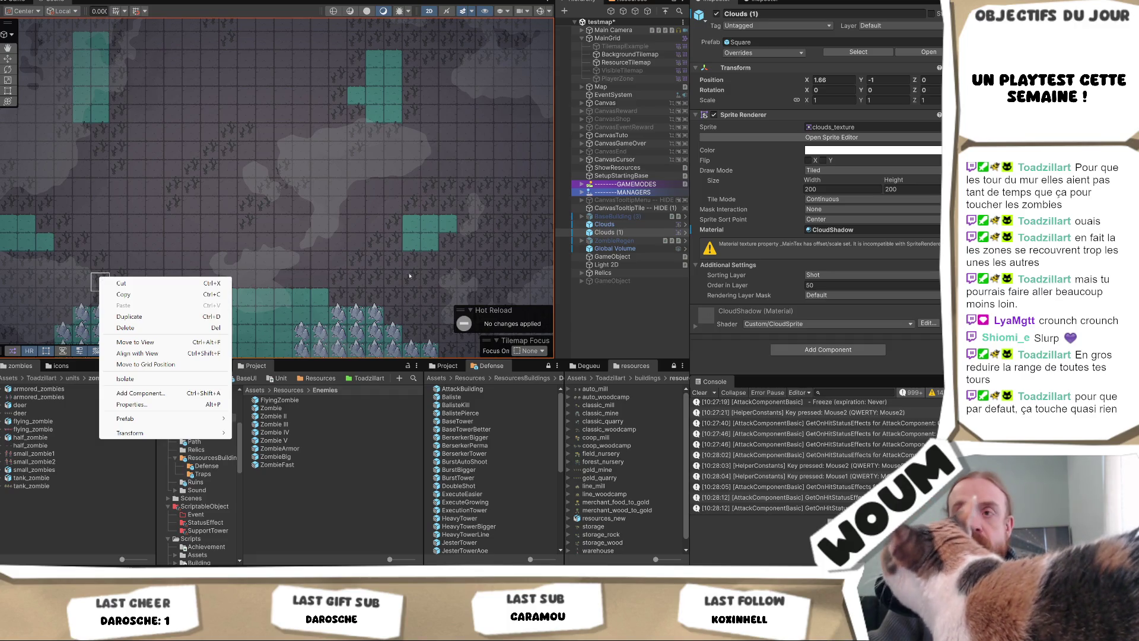
{"action": "left_click", "coordinate": [618, 333]}
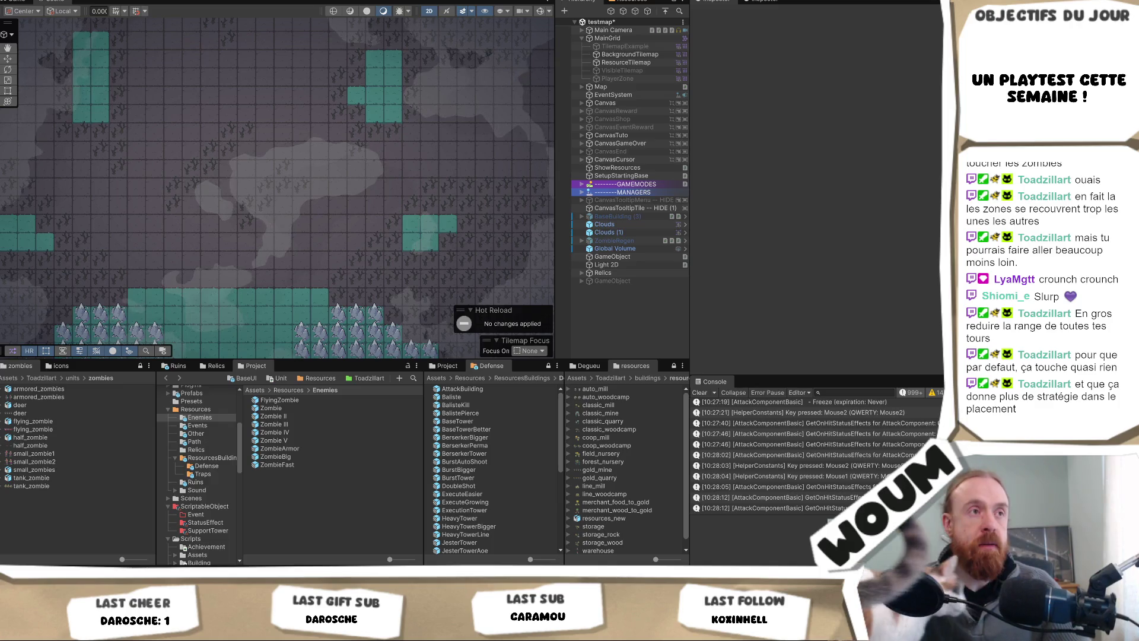
Step: Use the Hand tool, set handles to Global with the Move tool, and select a cloud
{"action": "key", "text": "q"}
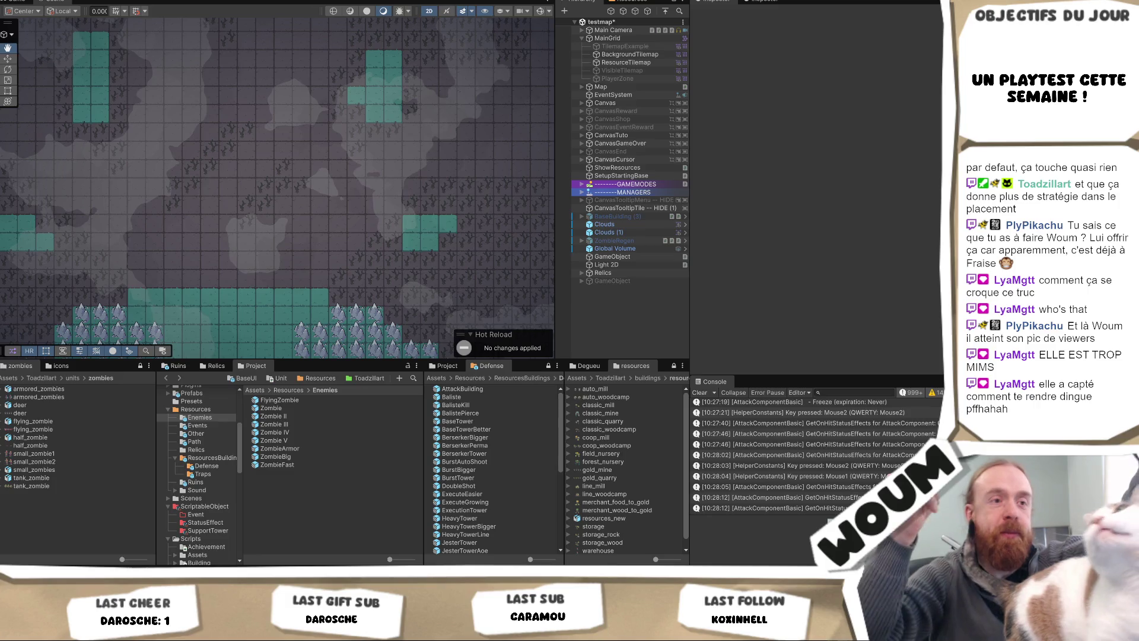
{"action": "key", "text": "x"}
{"action": "key", "text": "w"}
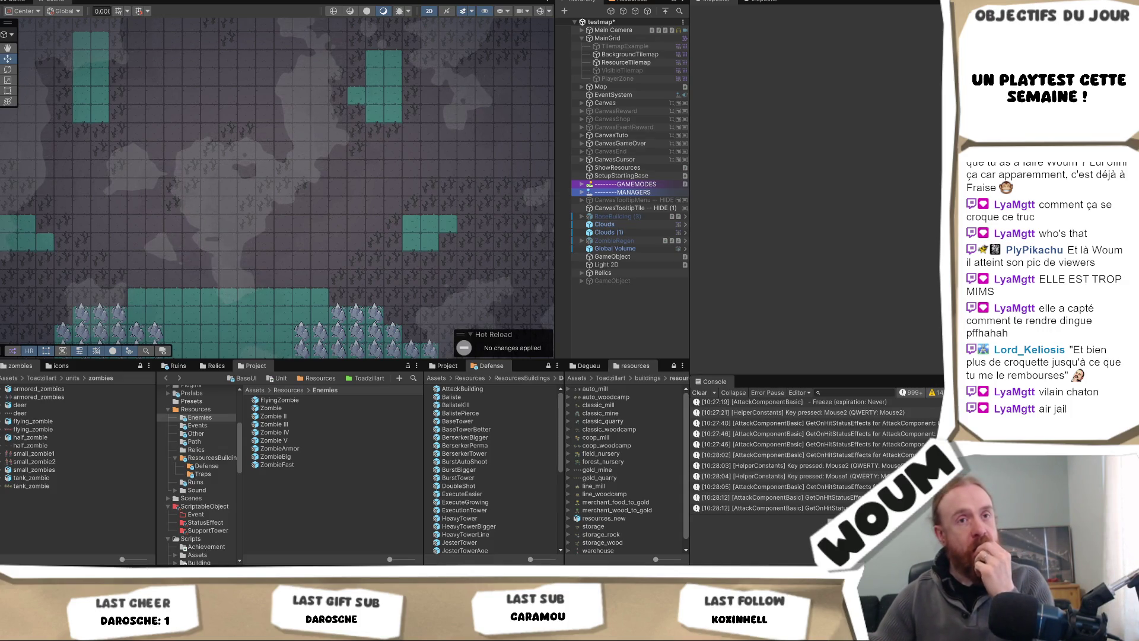
{"action": "left_click", "coordinate": [301, 296]}
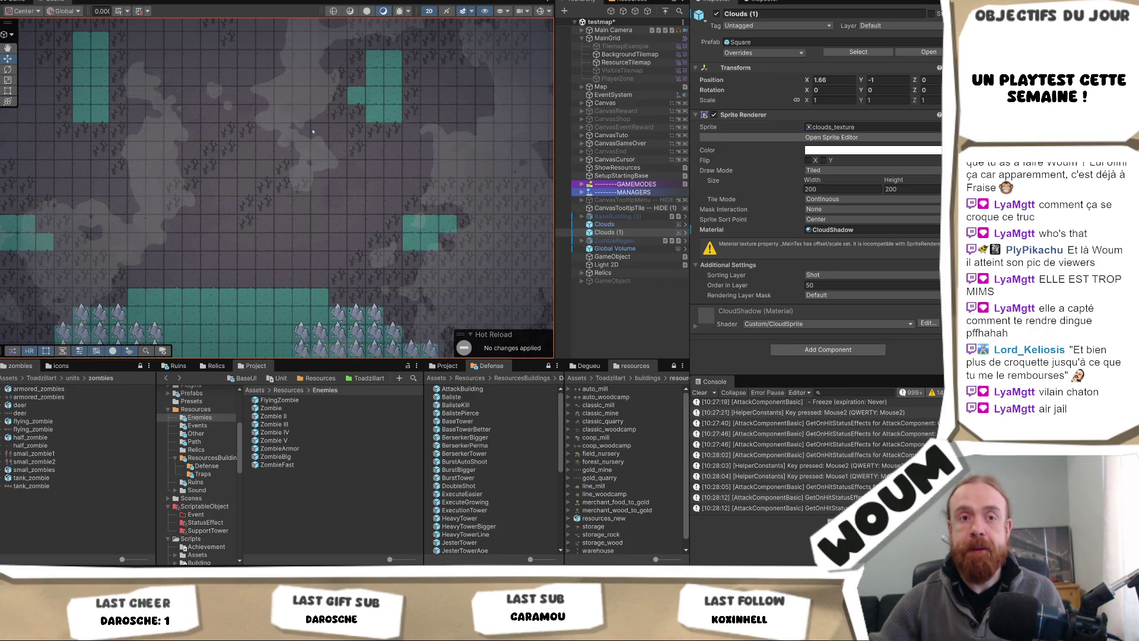
Step: Start the game, close the DreadHaven's Alpha intro, and place the town centre
{"action": "key", "text": "ctrl+p"}
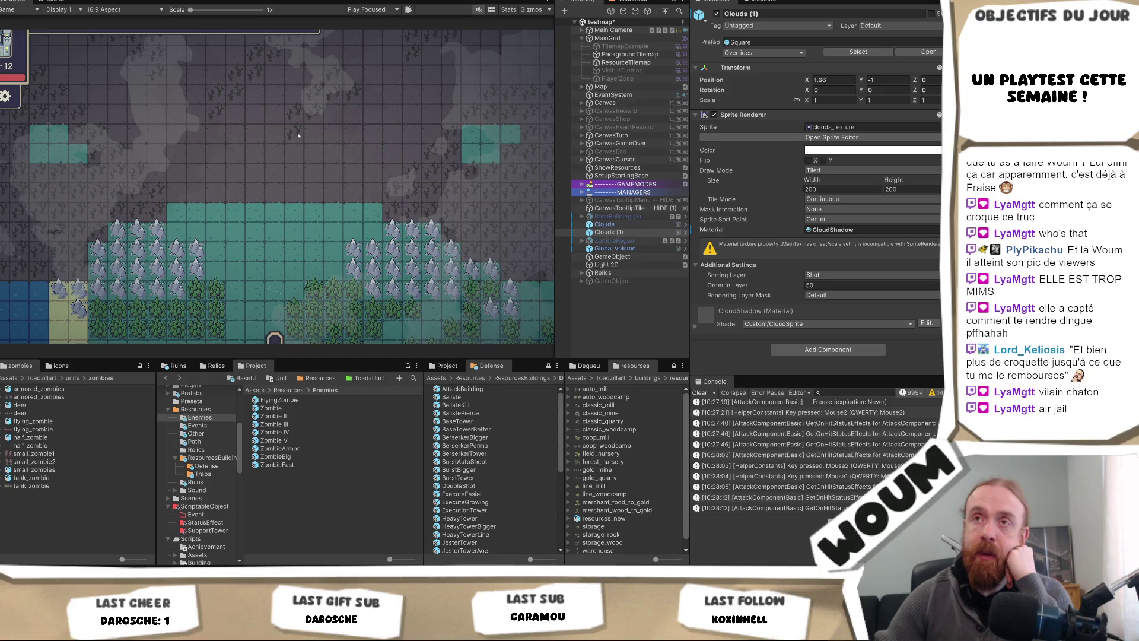
{"action": "left_click", "coordinate": [71, 1]}
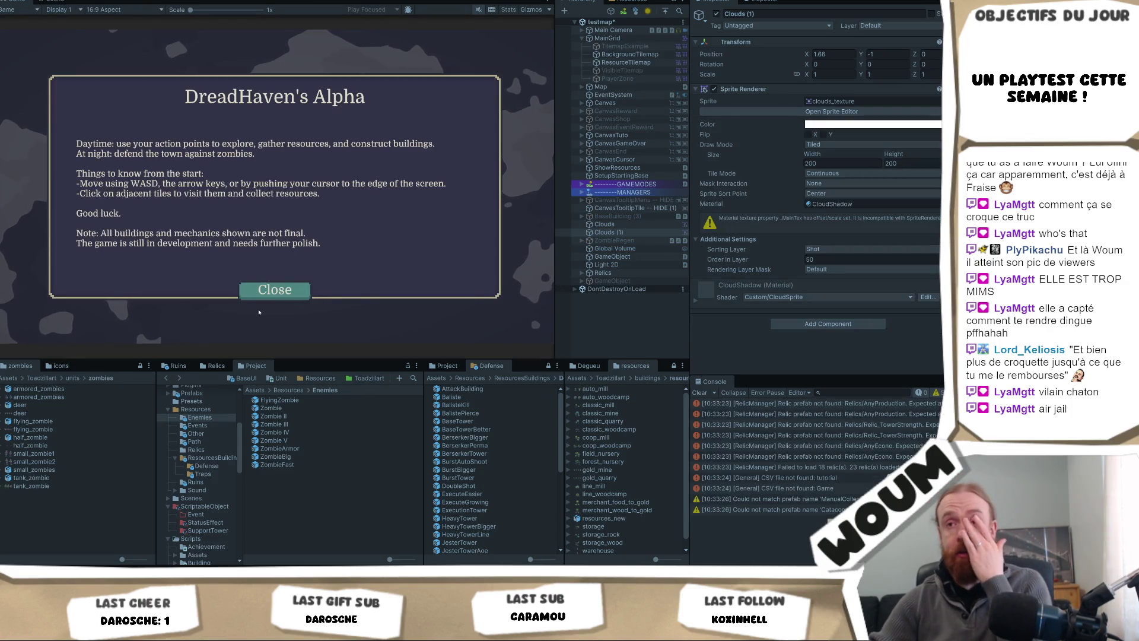
{"action": "left_click", "coordinate": [271, 290]}
{"action": "left_click", "coordinate": [263, 294]}
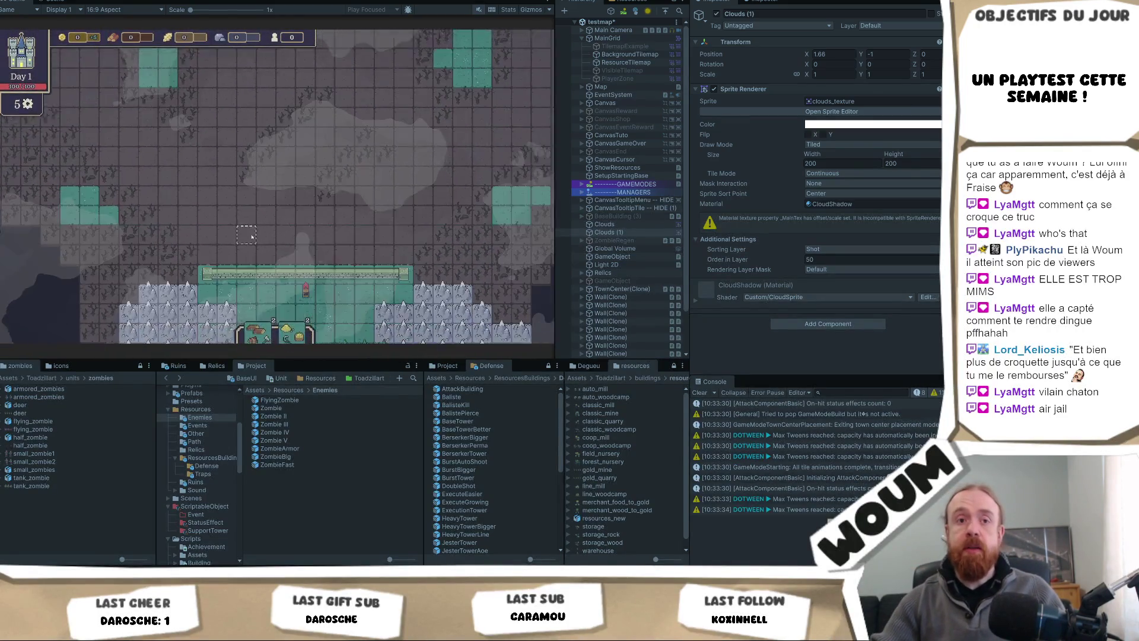
Step: Dismiss the Base Tower info card, turn on helper mode, and preview a Base Tower
{"action": "mouse_move", "coordinate": [287, 261]}
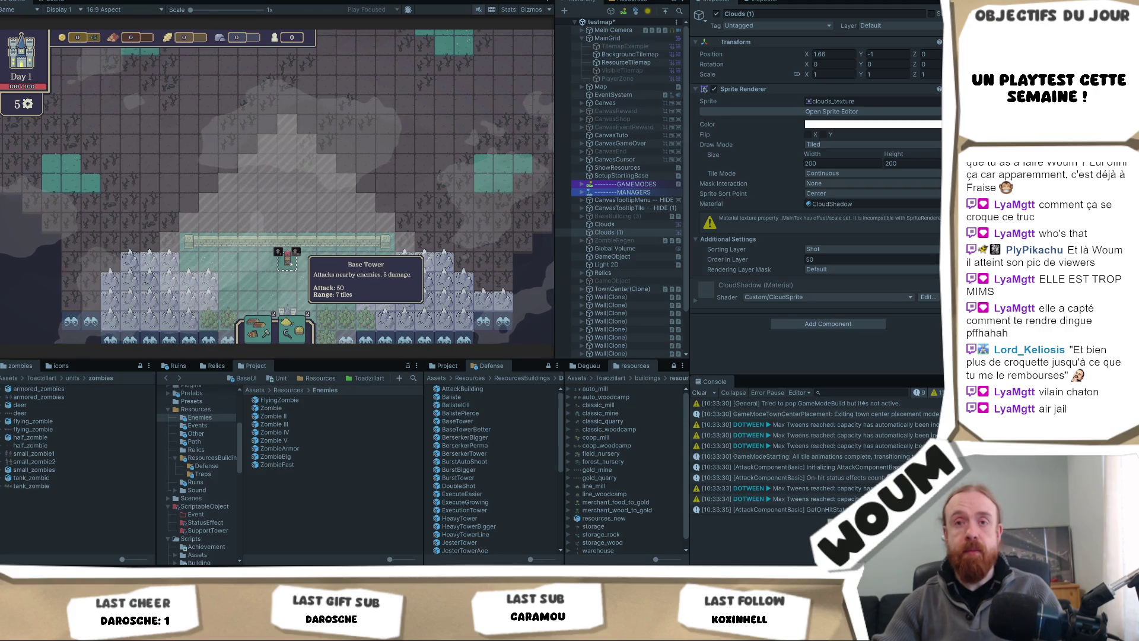
{"action": "left_click", "coordinate": [290, 266]}
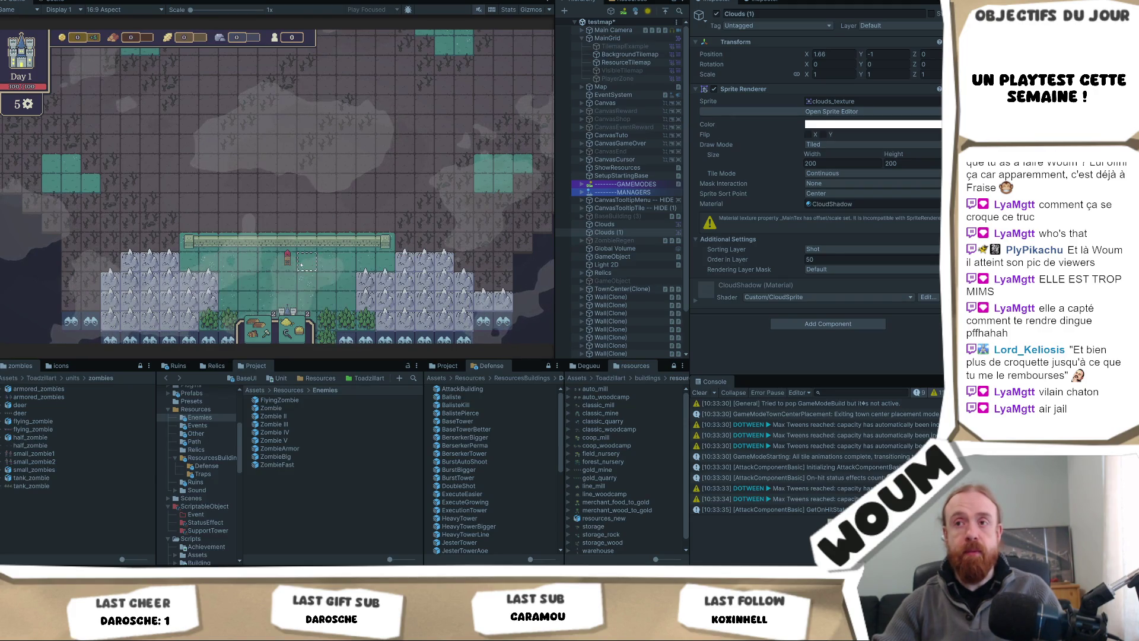
{"action": "mouse_move", "coordinate": [288, 171]}
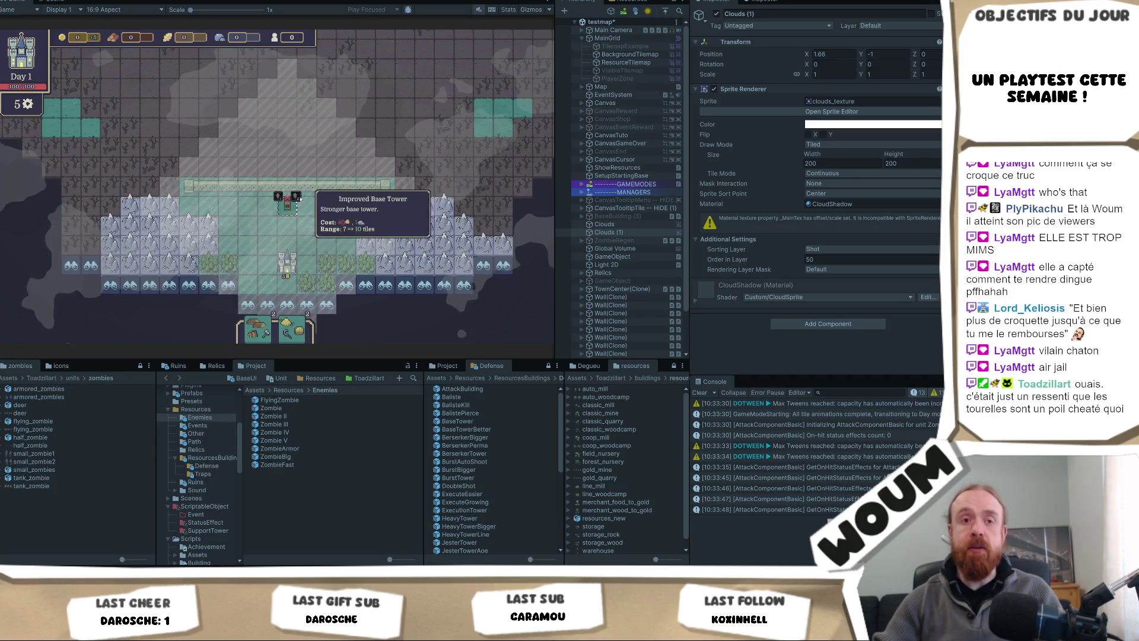
{"action": "mouse_move", "coordinate": [326, 235]}
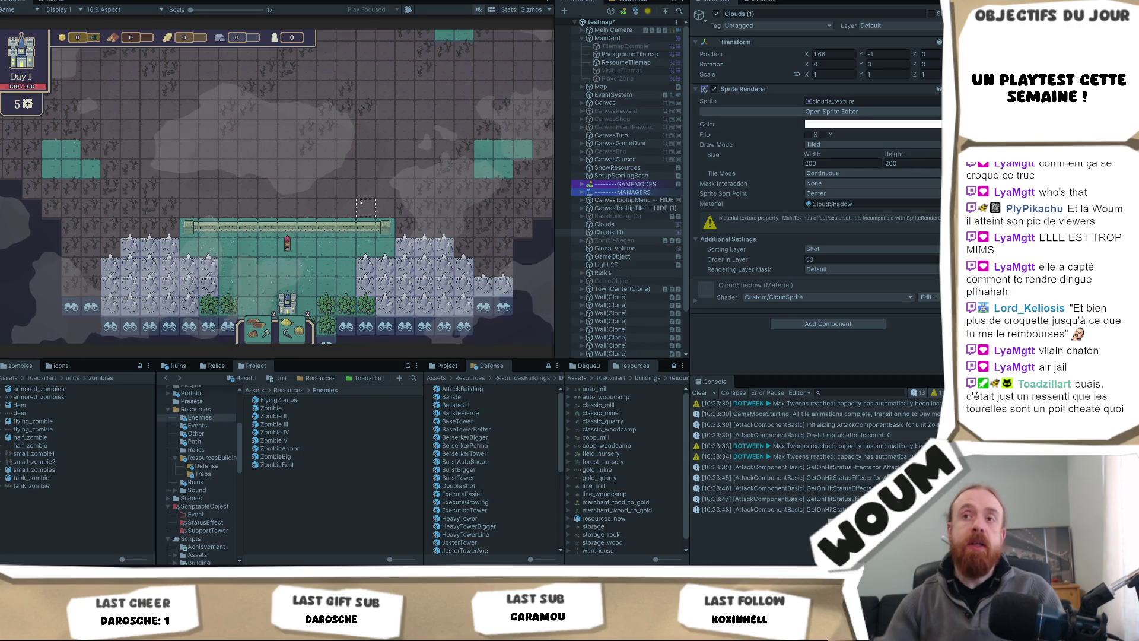
{"action": "mouse_move", "coordinate": [290, 246]}
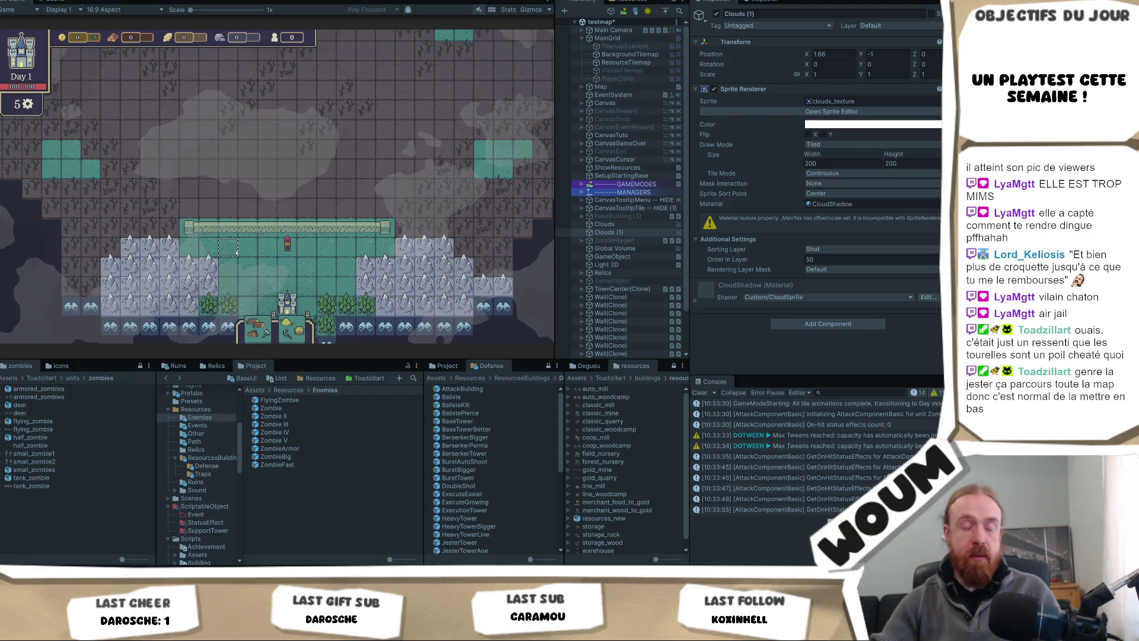
{"action": "key", "text": "z"}
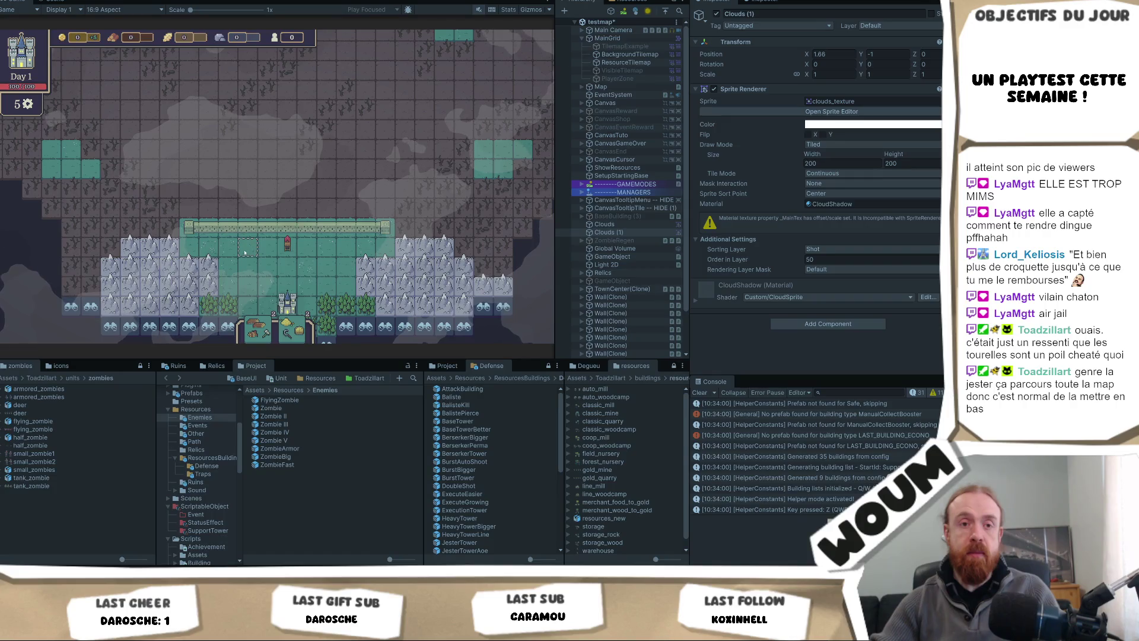
{"action": "key", "text": "w"}
{"action": "key", "text": "w"}
{"action": "key", "text": "w"}
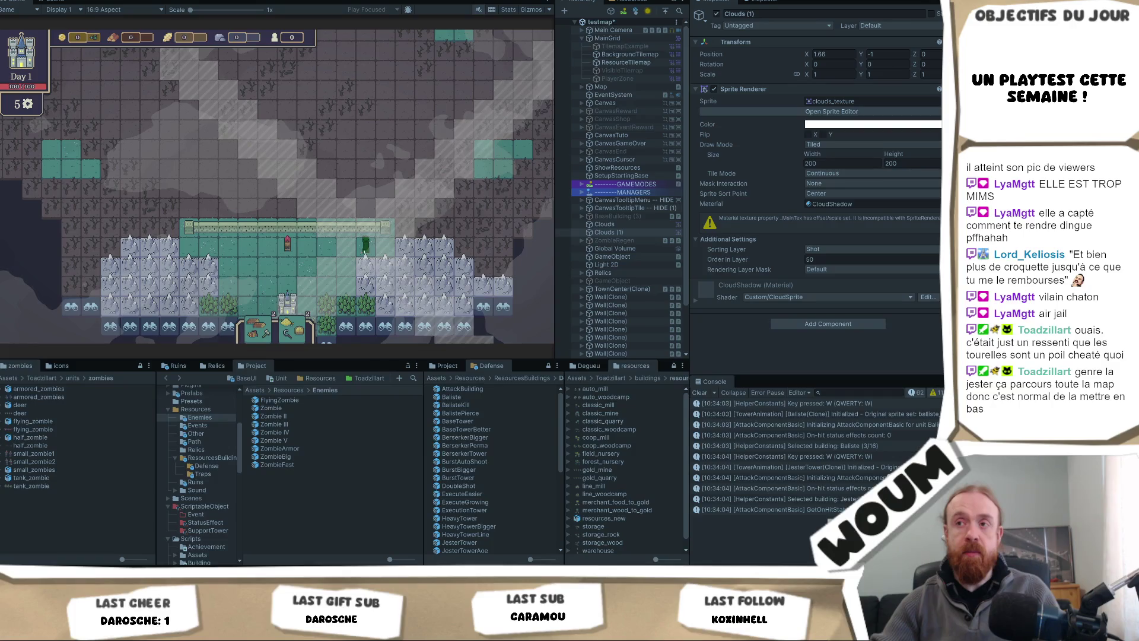
Step: Take the Spacious House from the New Constructions Kit, then pan the camera right and up
{"action": "key", "text": "d"}
{"action": "key", "text": "w"}
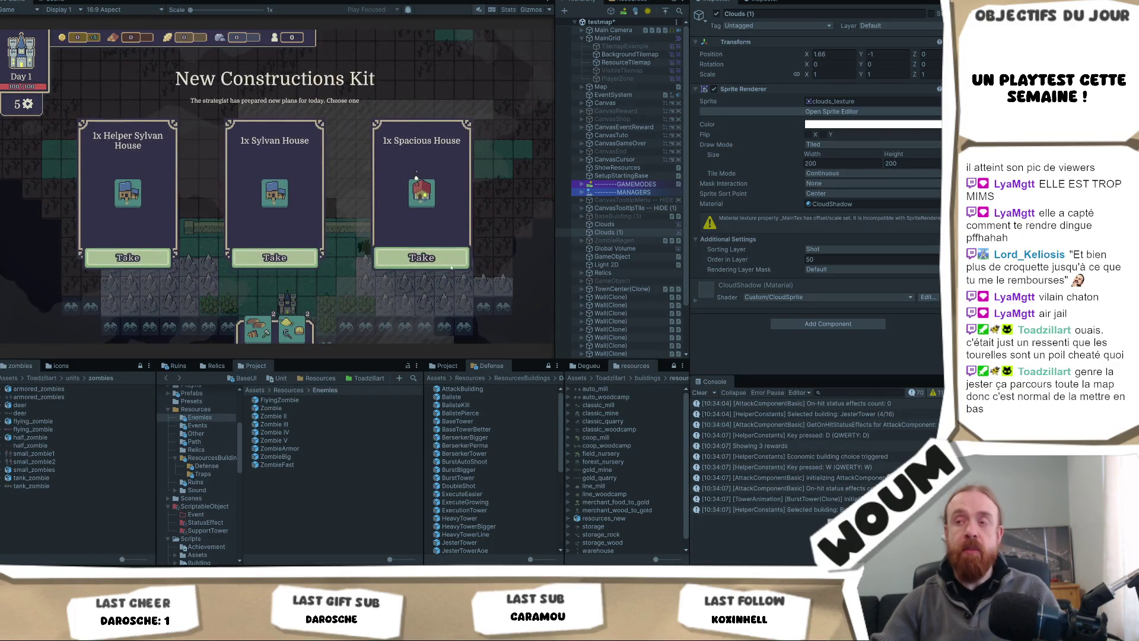
{"action": "left_click", "coordinate": [450, 265]}
{"action": "key", "text": "q"}
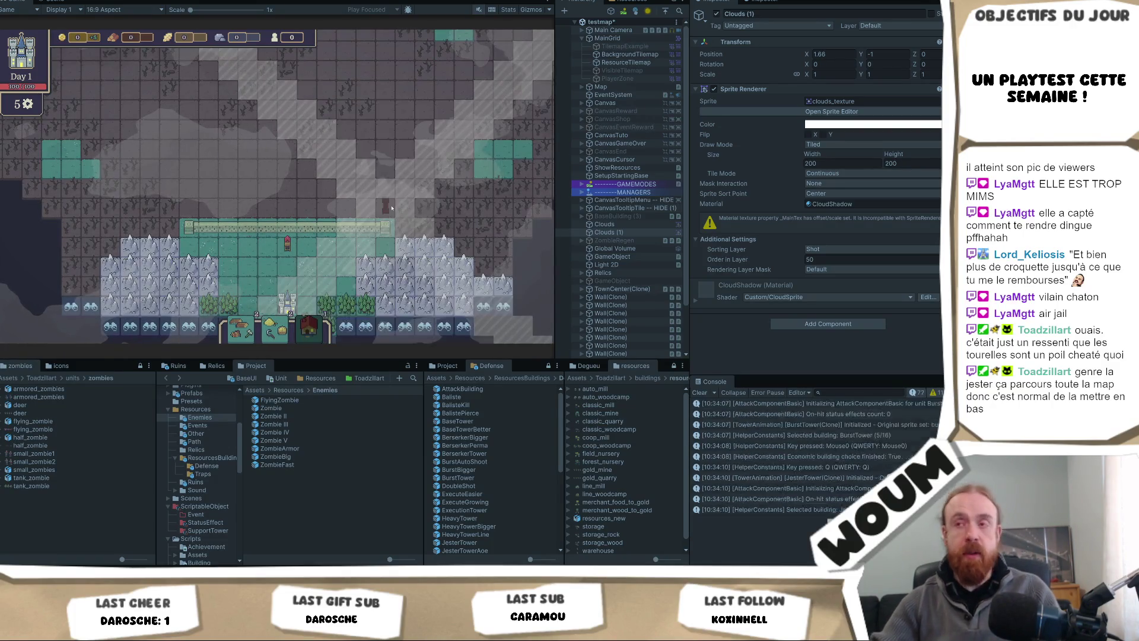
{"action": "key", "text": "Right"}
{"action": "key", "text": "Up"}
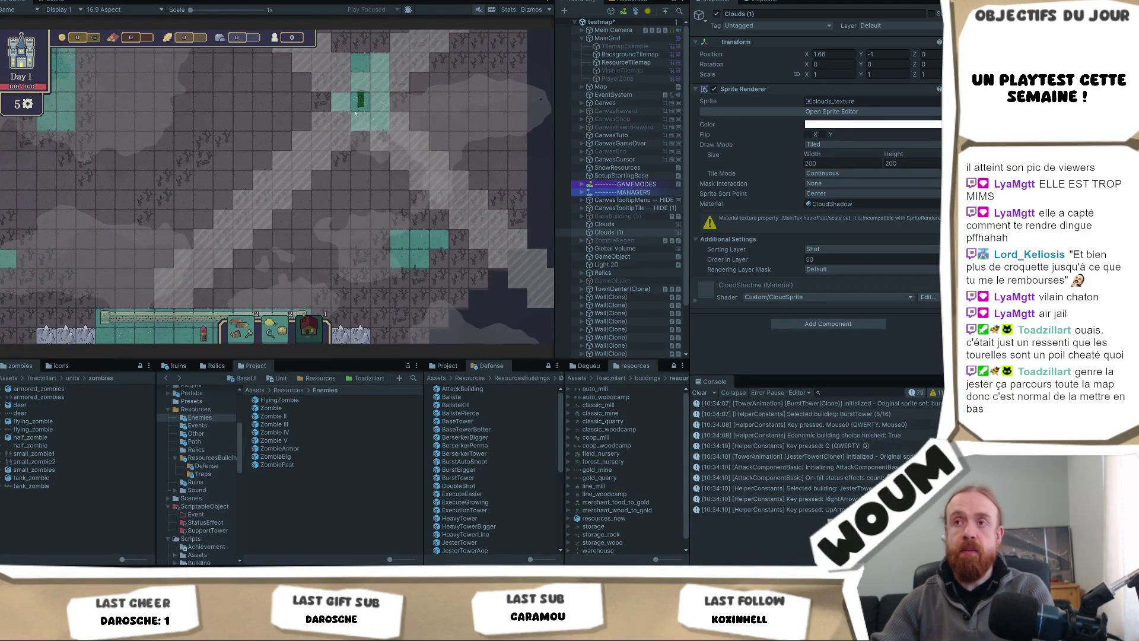
Step: Pan the game camera around the map toward the walled snowy area
{"action": "key", "text": "Up"}
{"action": "left_click_drag", "start_coordinate": [358, 159], "coordinate": [360, 250]}
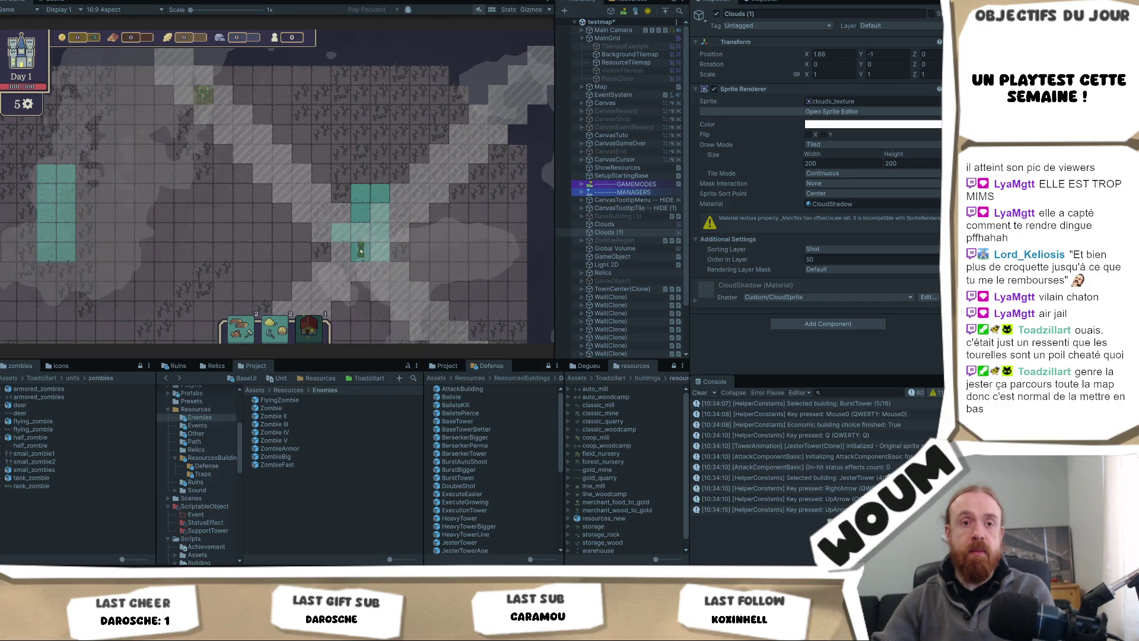
{"action": "key", "text": "Left"}
{"action": "key", "text": "Down"}
{"action": "key", "text": "Down"}
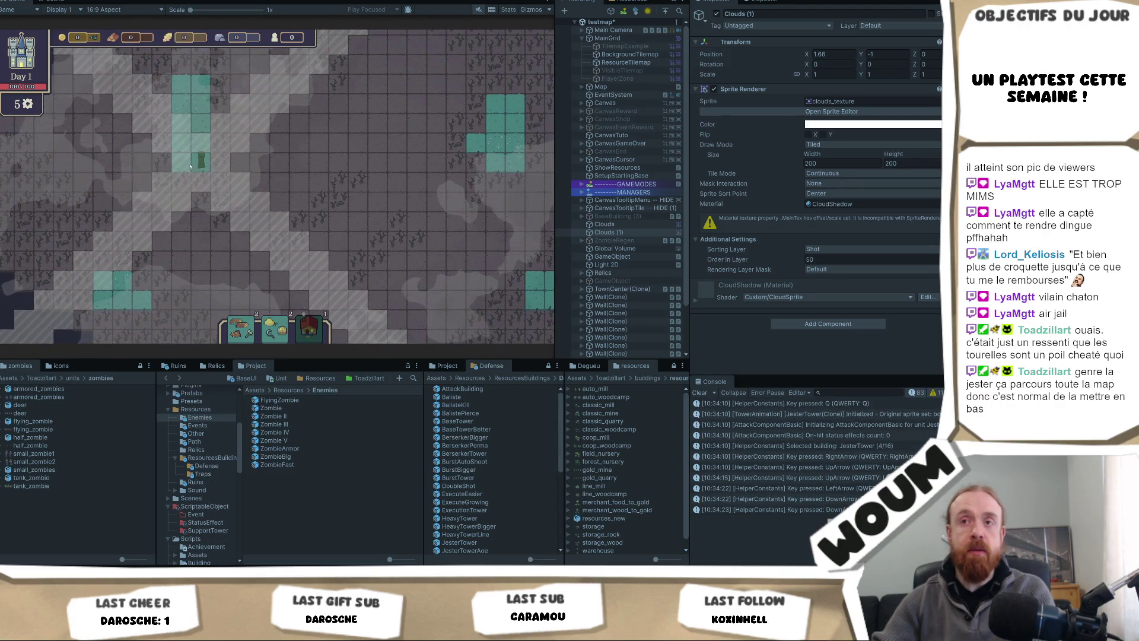
{"action": "key", "text": "Left"}
{"action": "key", "text": "Up"}
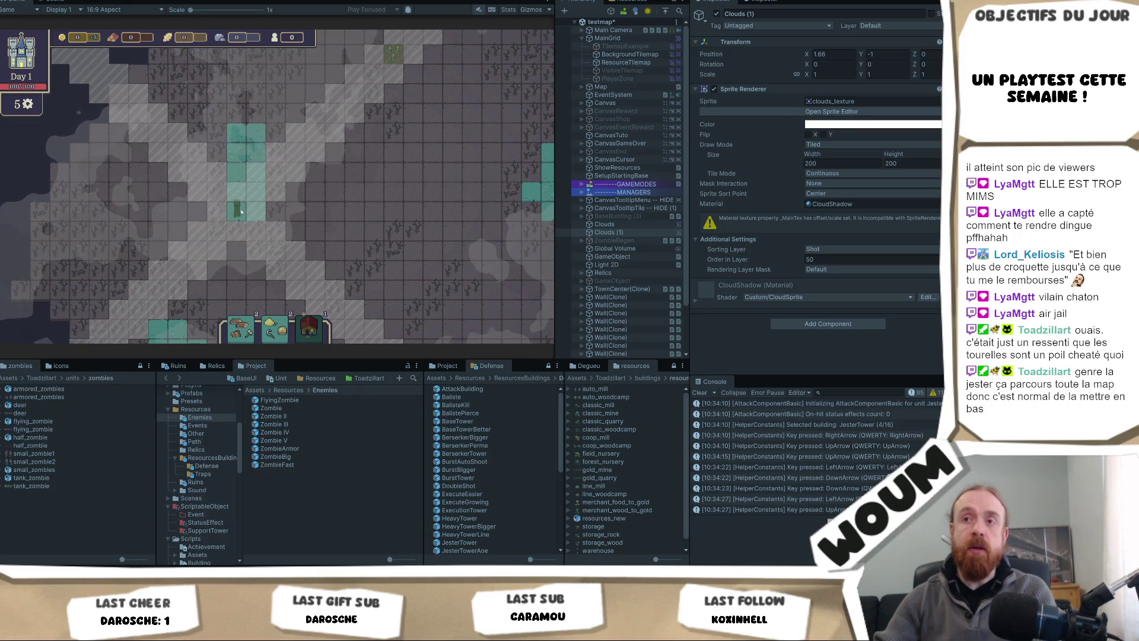
{"action": "key", "text": "Down"}
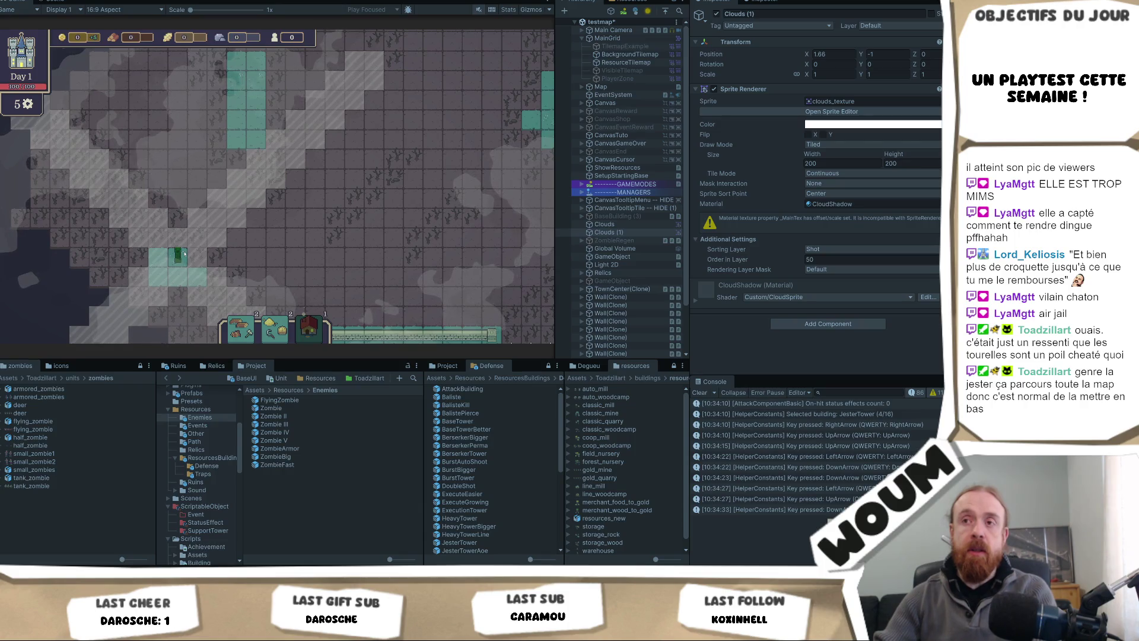
{"action": "key", "text": "Right"}
{"action": "key", "text": "Up"}
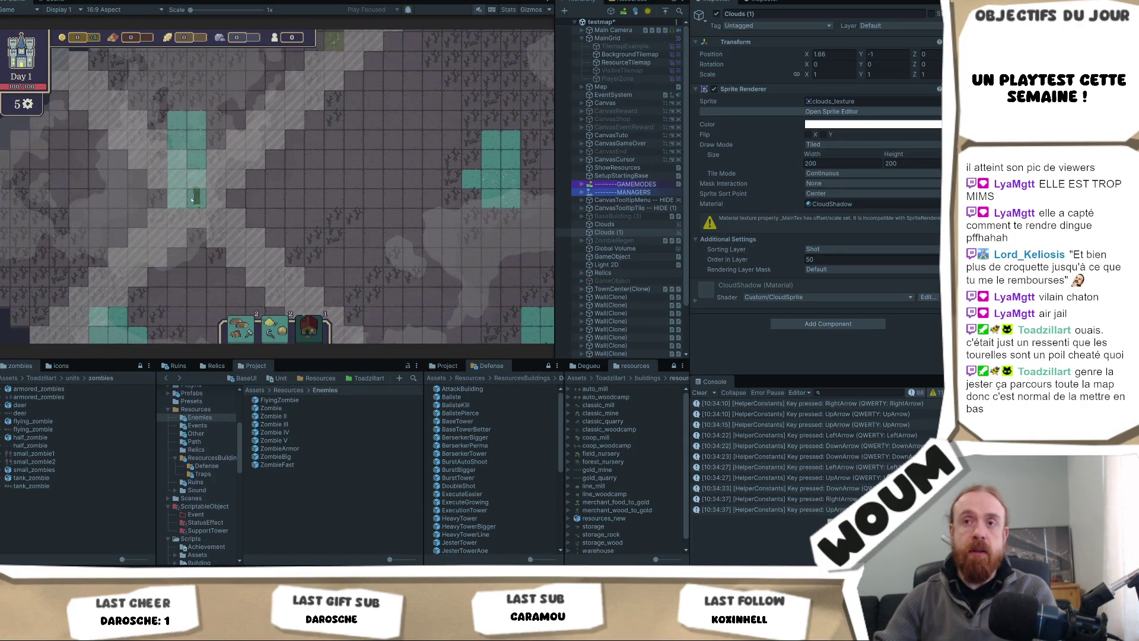
{"action": "key", "text": "Down"}
{"action": "key", "text": "Right"}
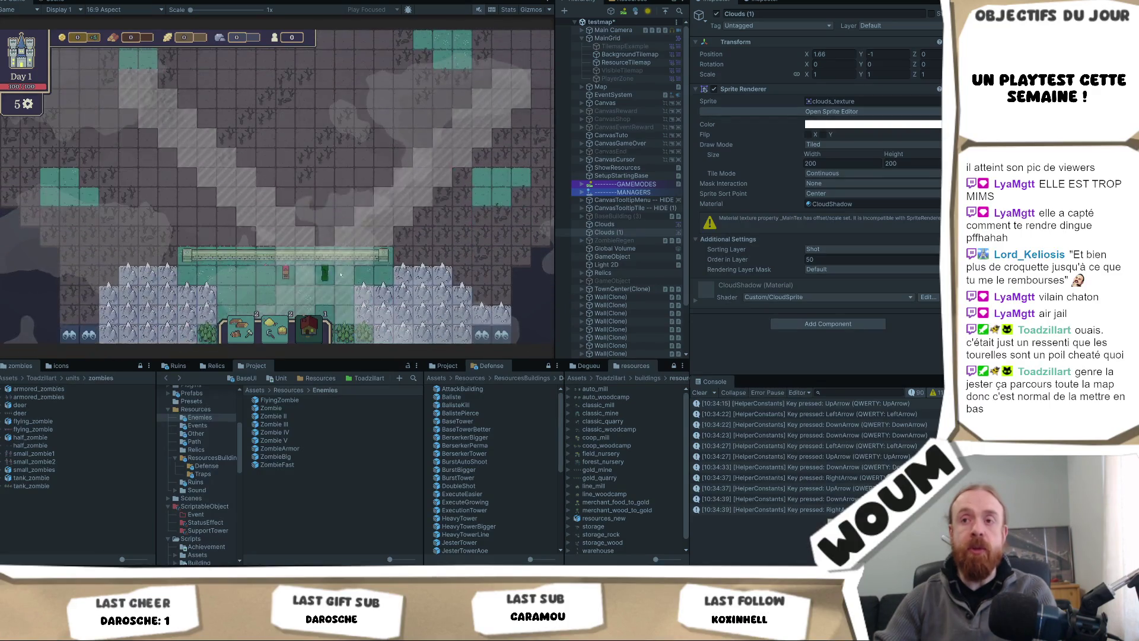
{"action": "key", "text": "Up"}
{"action": "key", "text": "Left"}
{"action": "key", "text": "Right"}
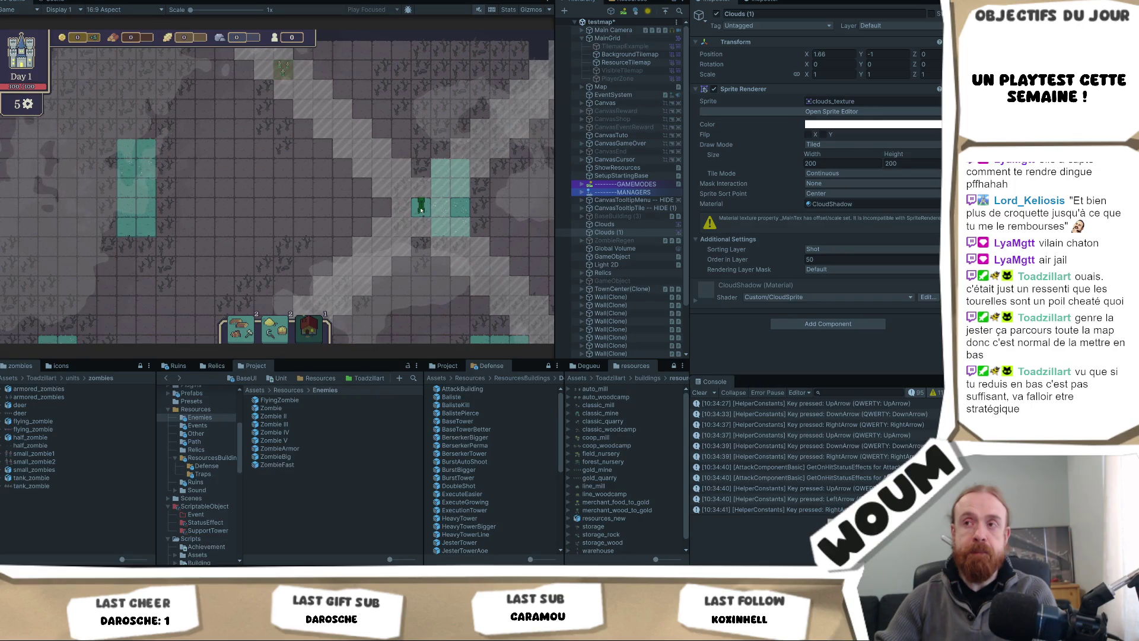
{"action": "key", "text": "Down"}
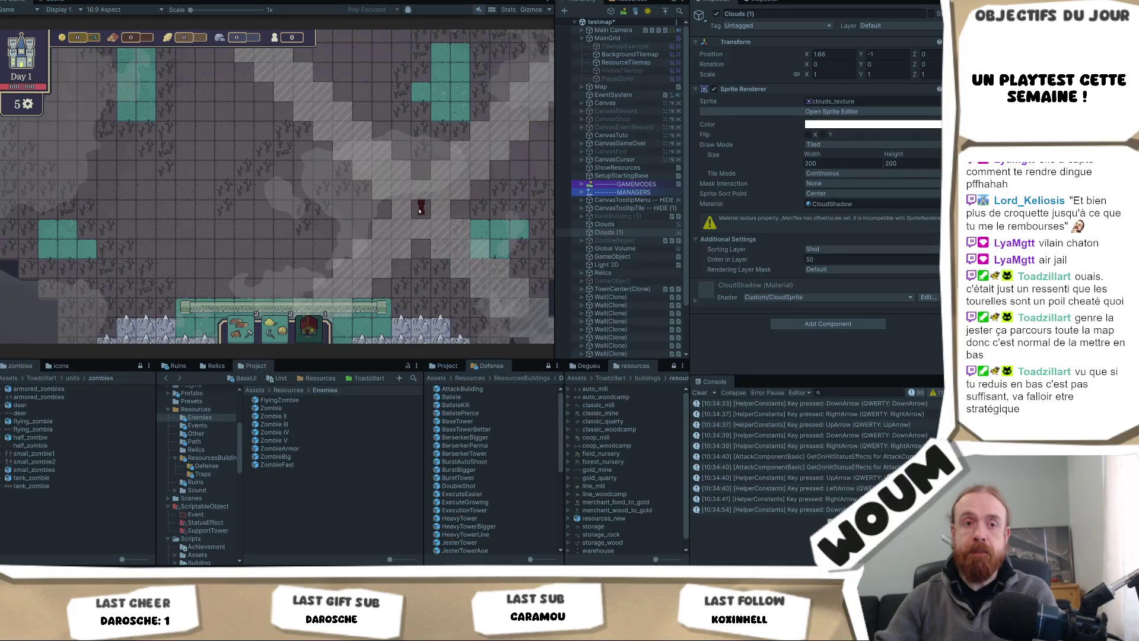
{"action": "key", "text": "Right"}
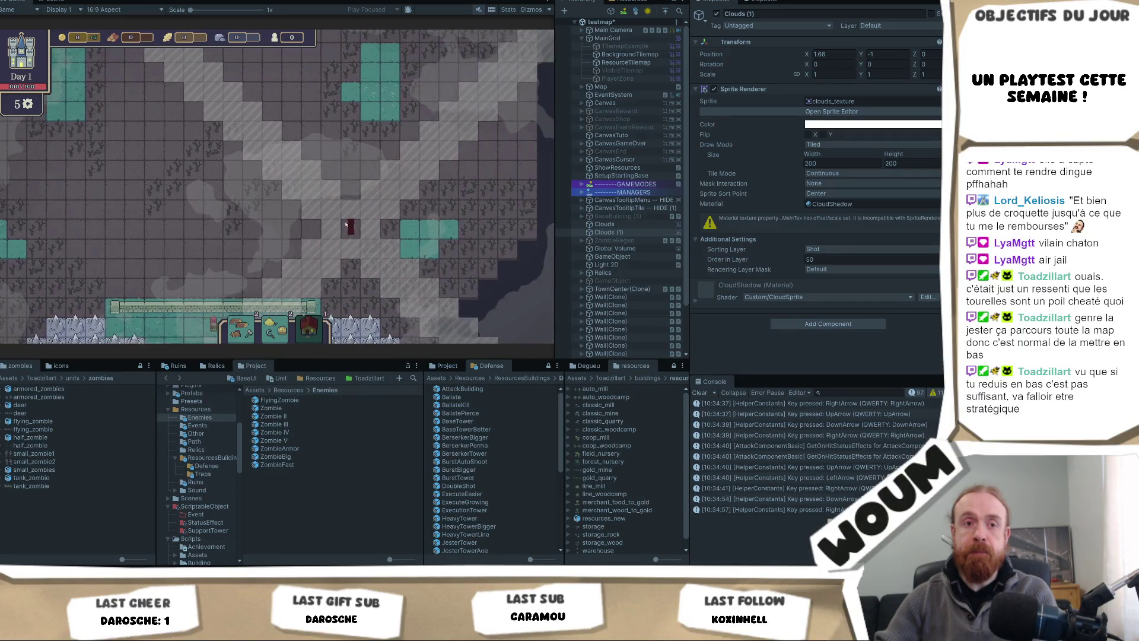
{"action": "key", "text": "Left"}
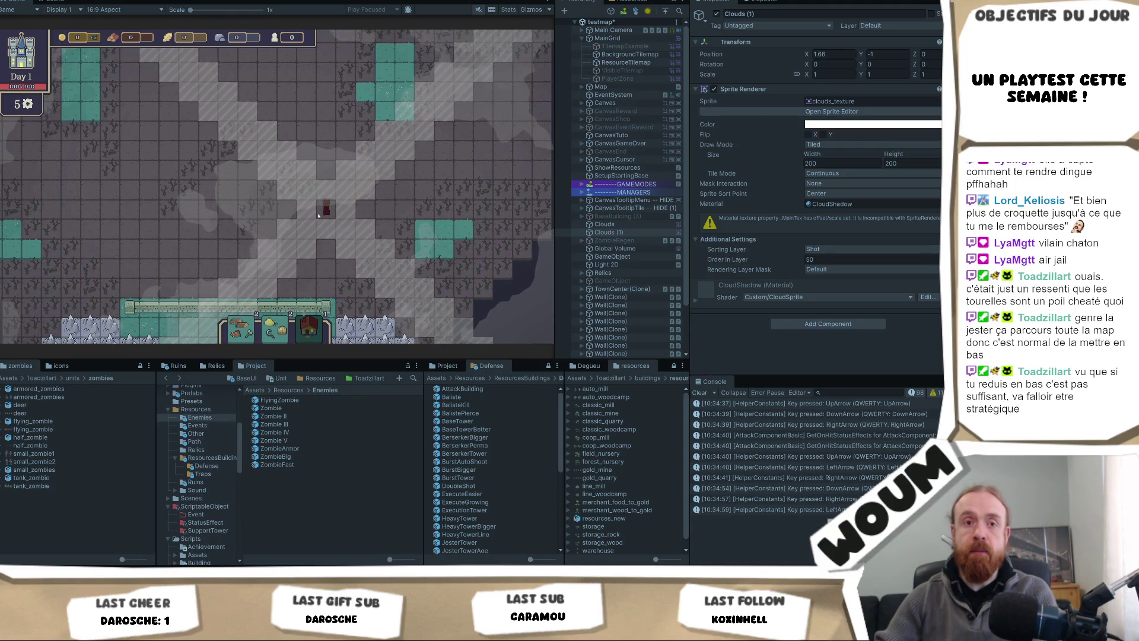
Step: Pick the Baliste for placement and pan its preview near the map's middle
{"action": "key", "text": "q"}
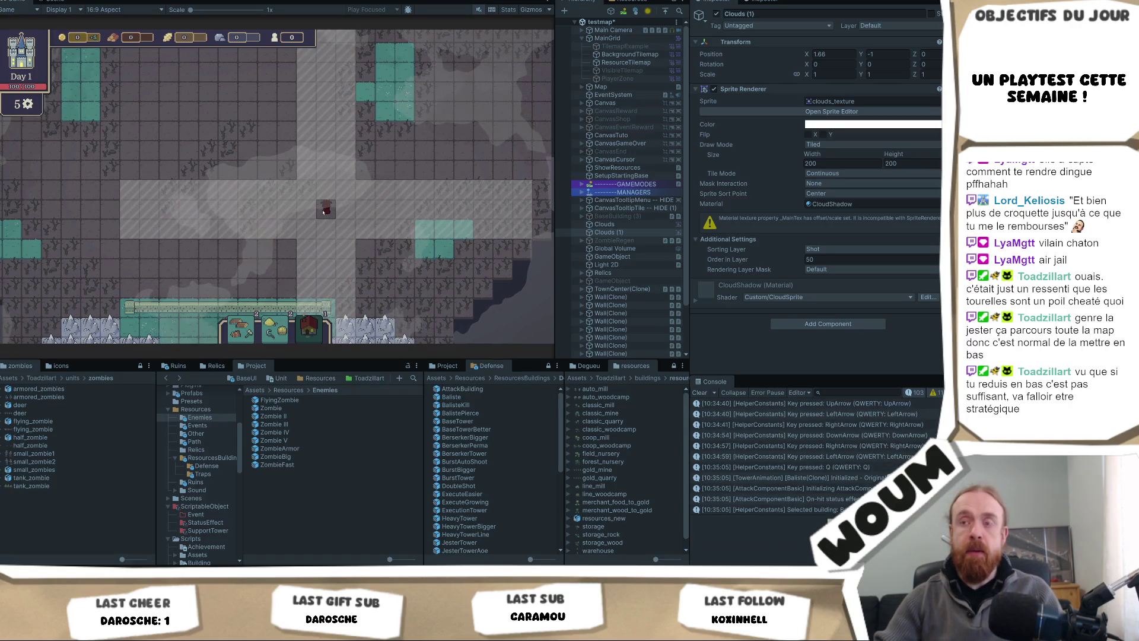
{"action": "key", "text": "Down"}
{"action": "key", "text": "Left"}
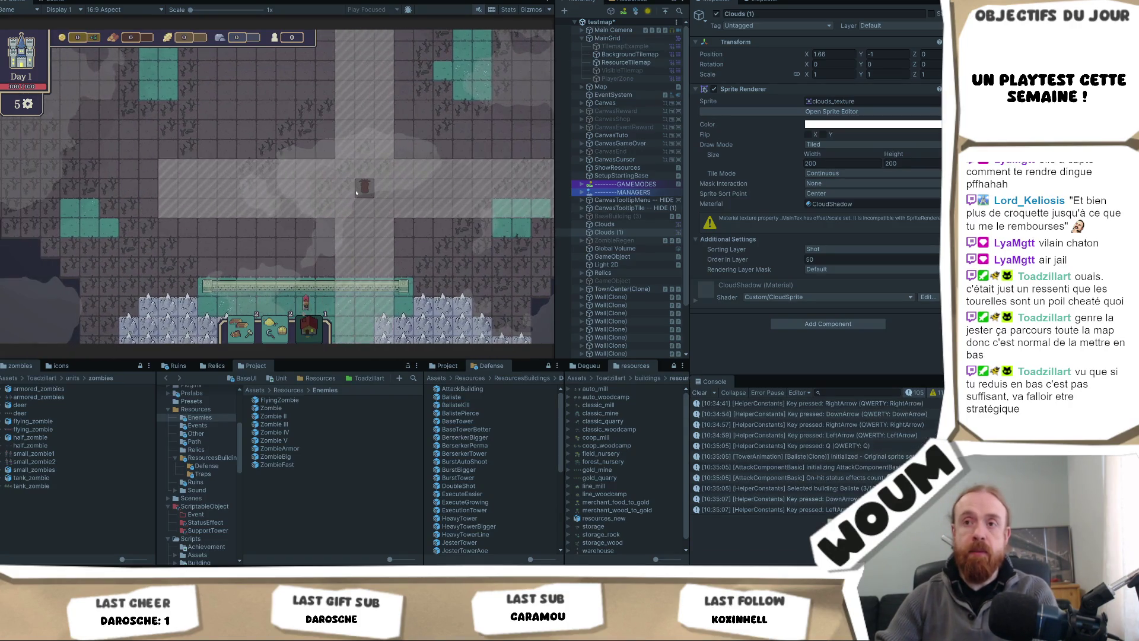
{"action": "key", "text": "Right"}
{"action": "key", "text": "Up"}
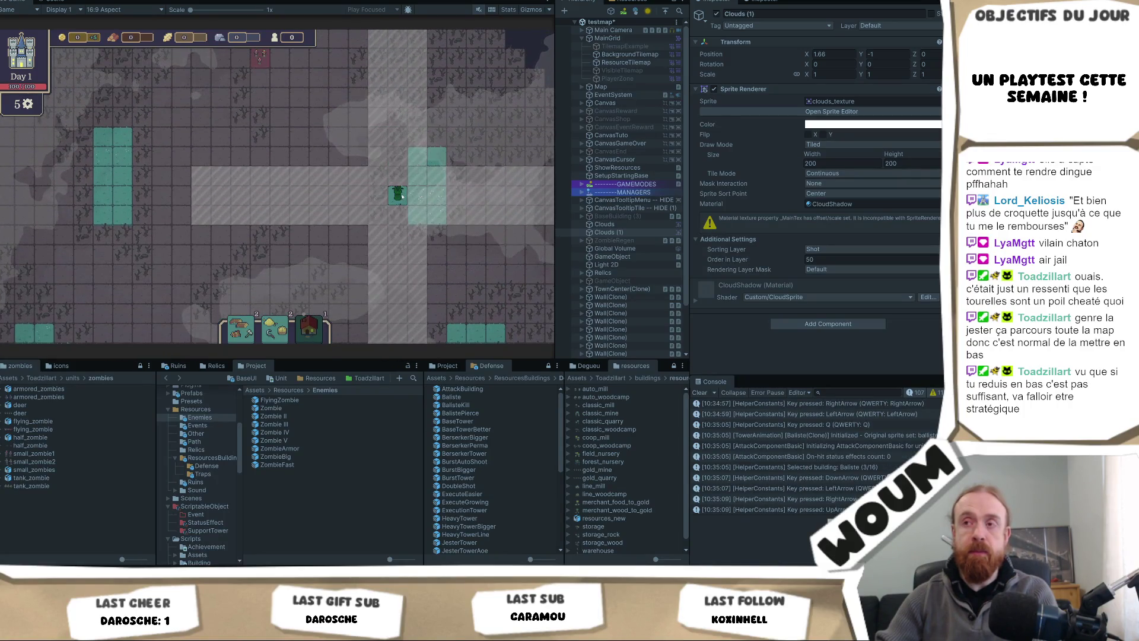
Step: Cancel the ballista placement and pan around the map down to the walls and base
{"action": "right_click", "coordinate": [402, 196]}
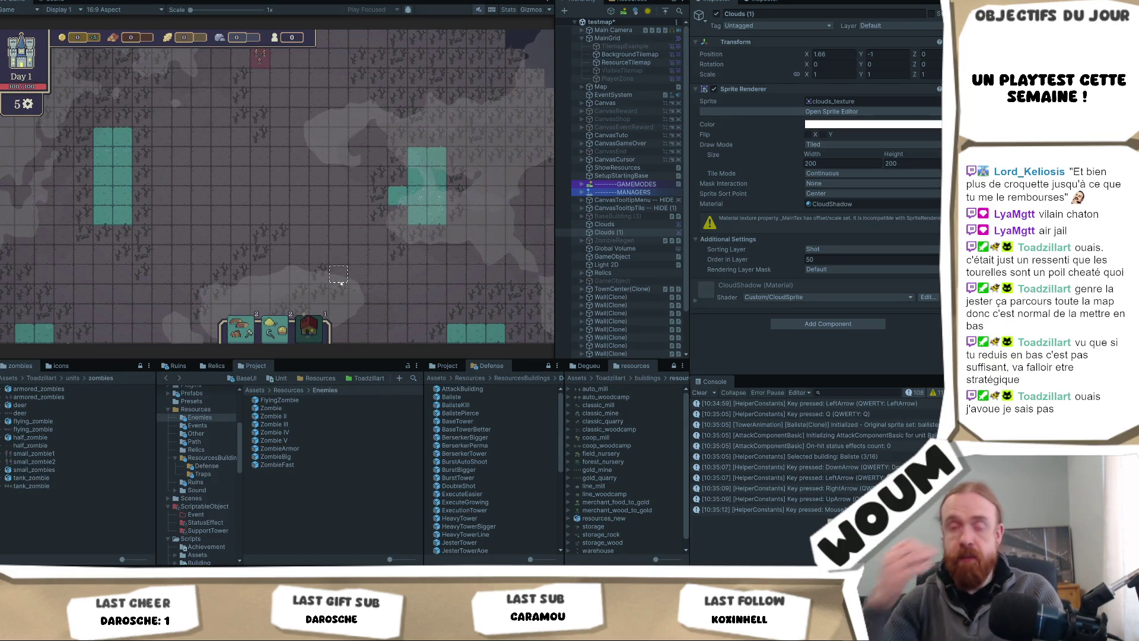
{"action": "key", "text": "Right"}
{"action": "key", "text": "Down"}
{"action": "key", "text": "Left"}
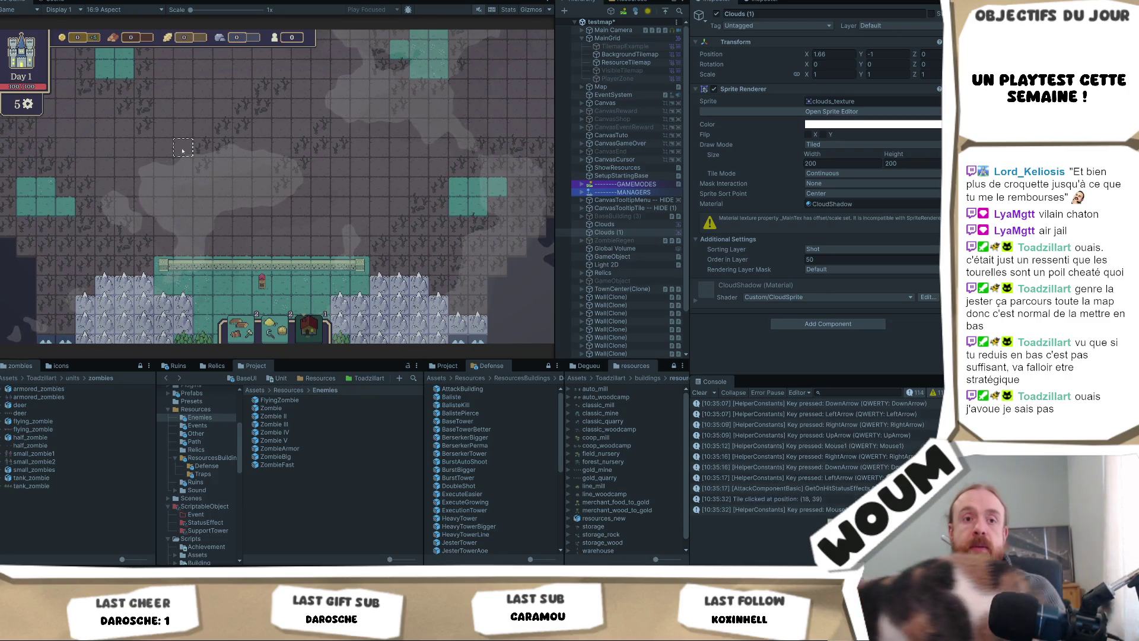
{"action": "left_click", "coordinate": [242, 186]}
{"action": "key", "text": "Left"}
{"action": "key", "text": "Up"}
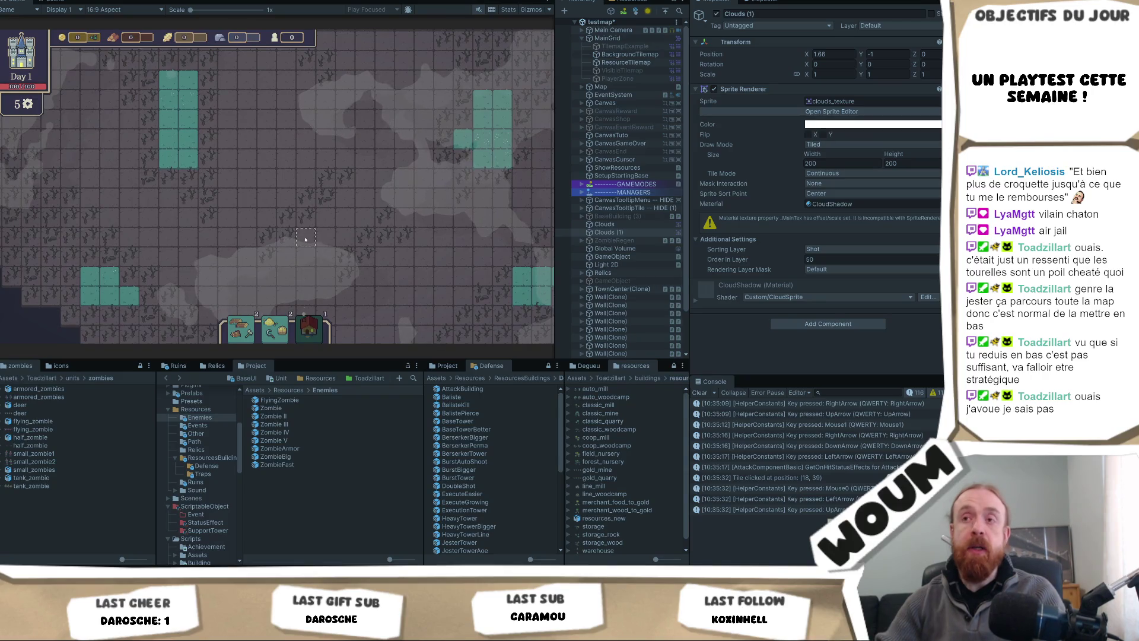
{"action": "key", "text": "Down"}
{"action": "key", "text": "Right"}
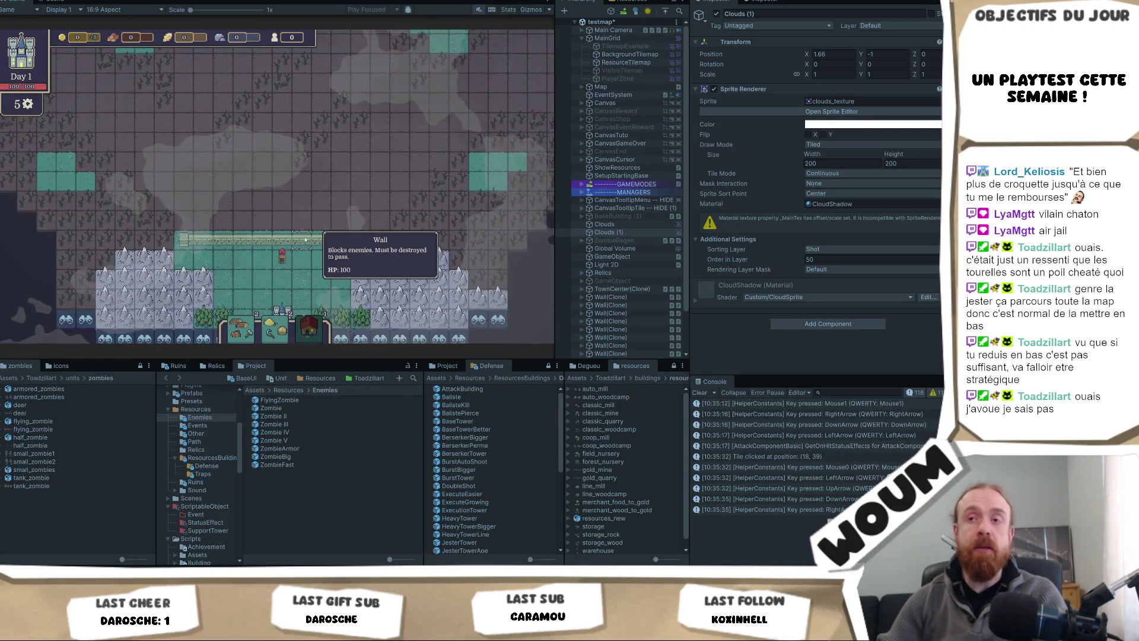
{"action": "key", "text": "Up"}
{"action": "key", "text": "Up"}
{"action": "key", "text": "Left"}
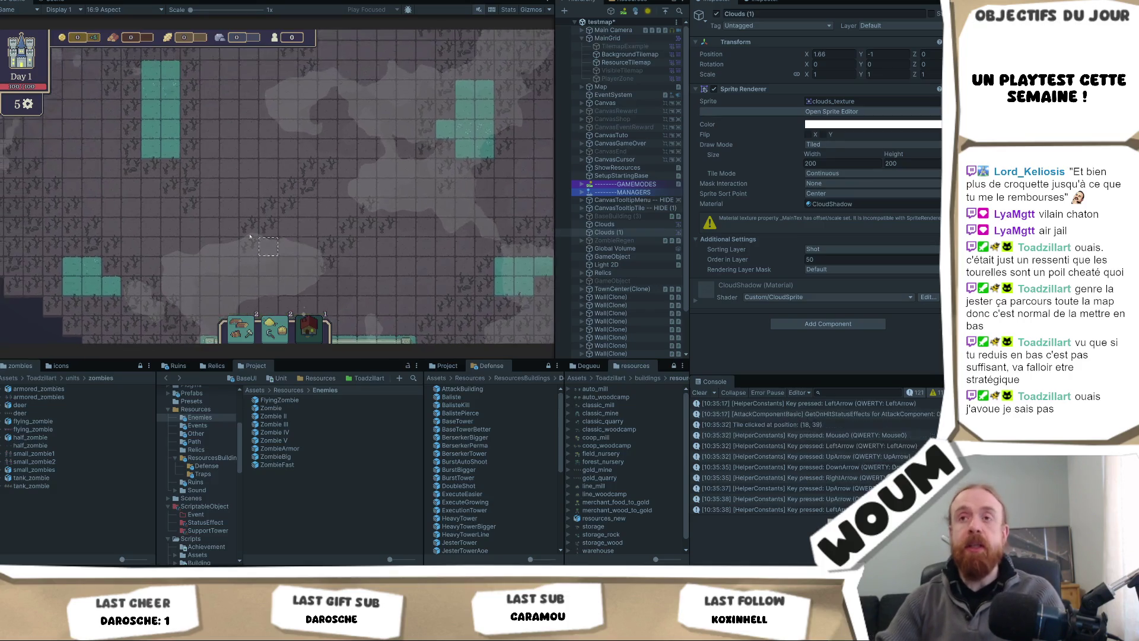
{"action": "key", "text": "Down"}
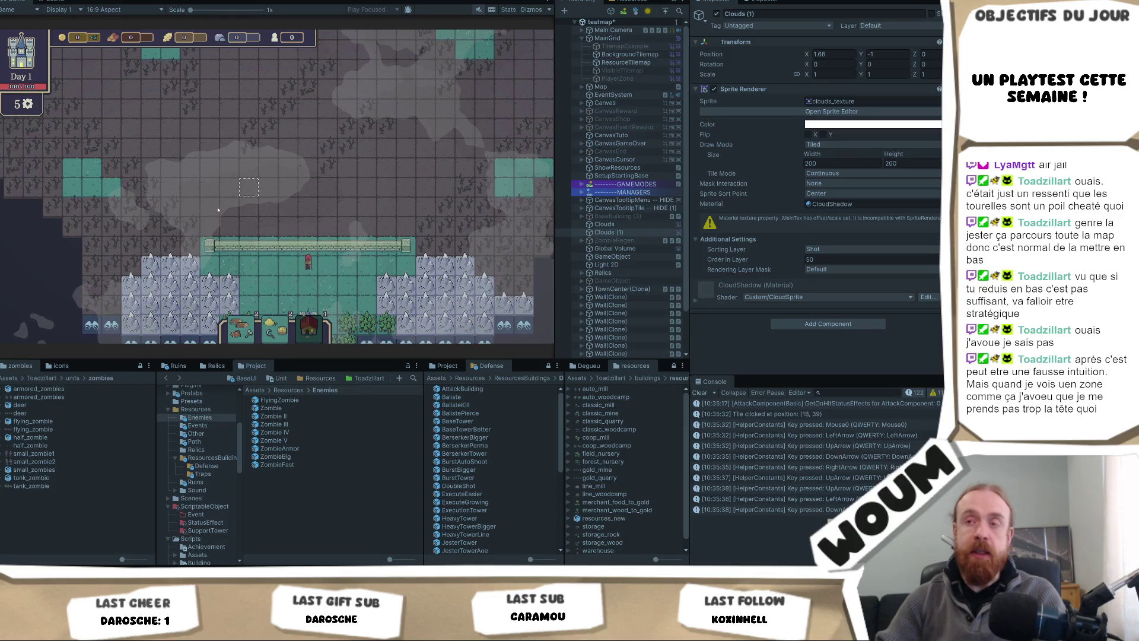
Step: Pan the camera further around the map and select the tile at position (21, 37)
{"action": "key", "text": "Up"}
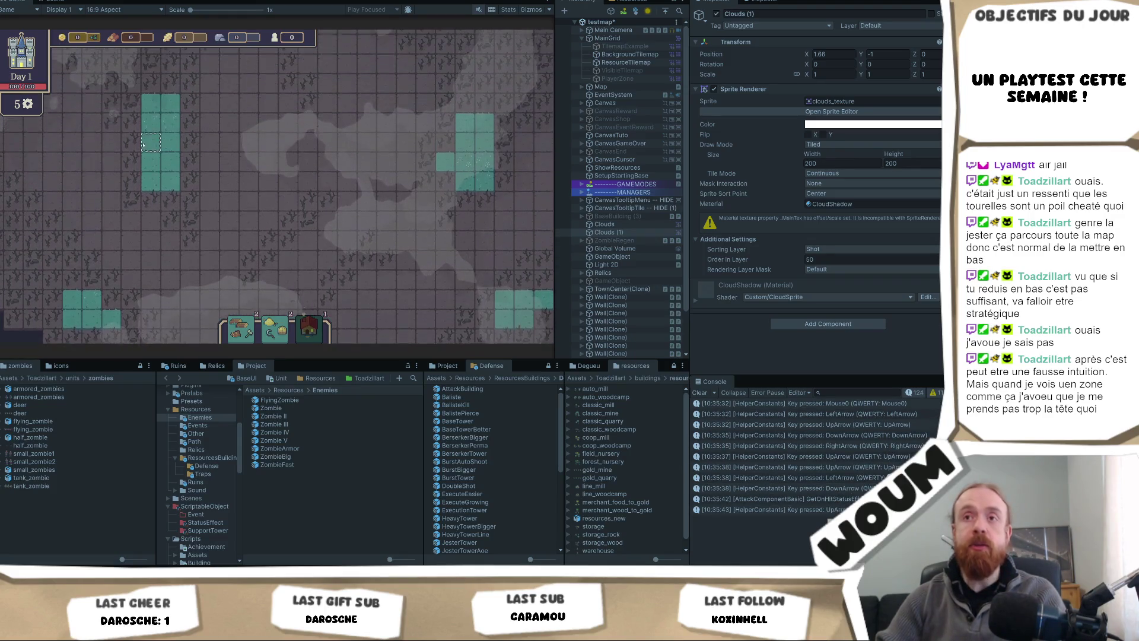
{"action": "key", "text": "Left"}
{"action": "key", "text": "Down"}
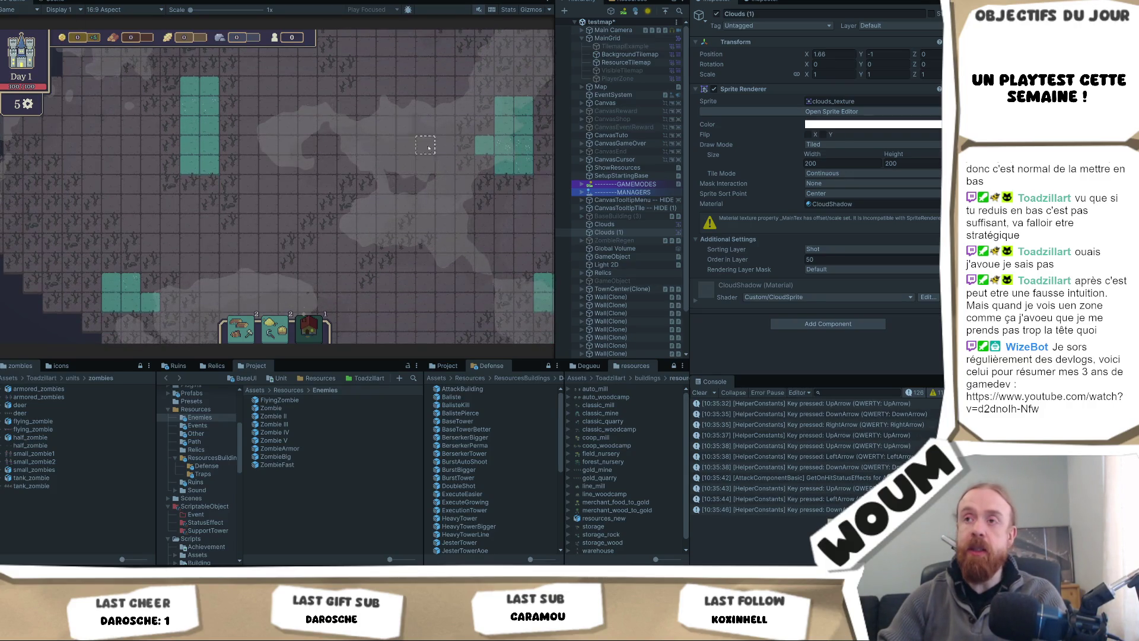
{"action": "key", "text": "Down"}
{"action": "key", "text": "Right"}
{"action": "key", "text": "Down"}
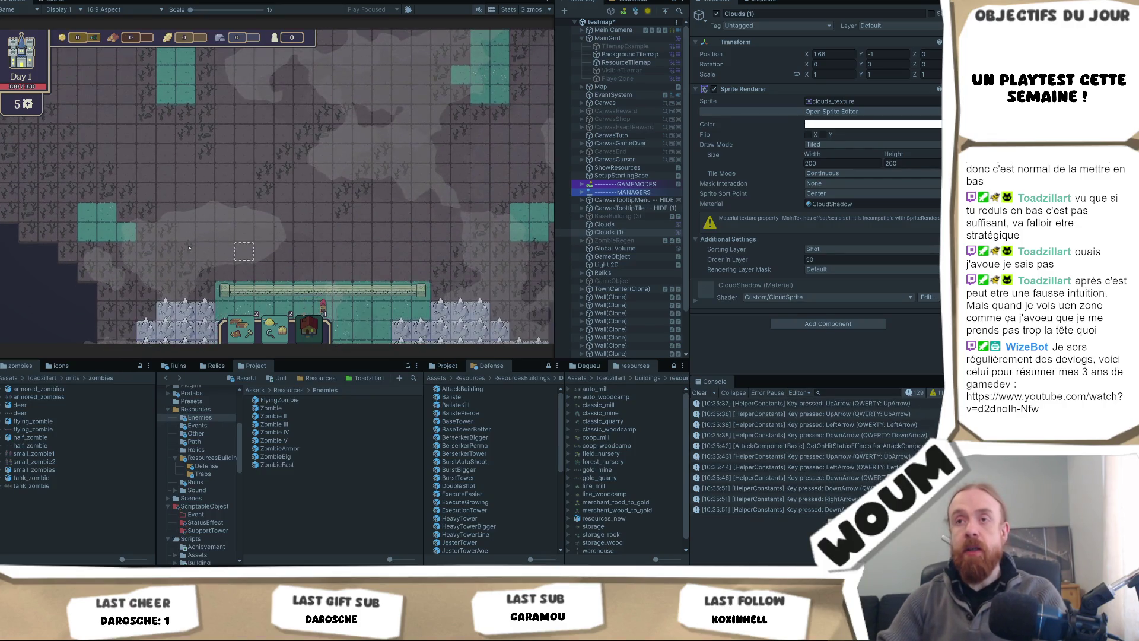
{"action": "key", "text": "Up"}
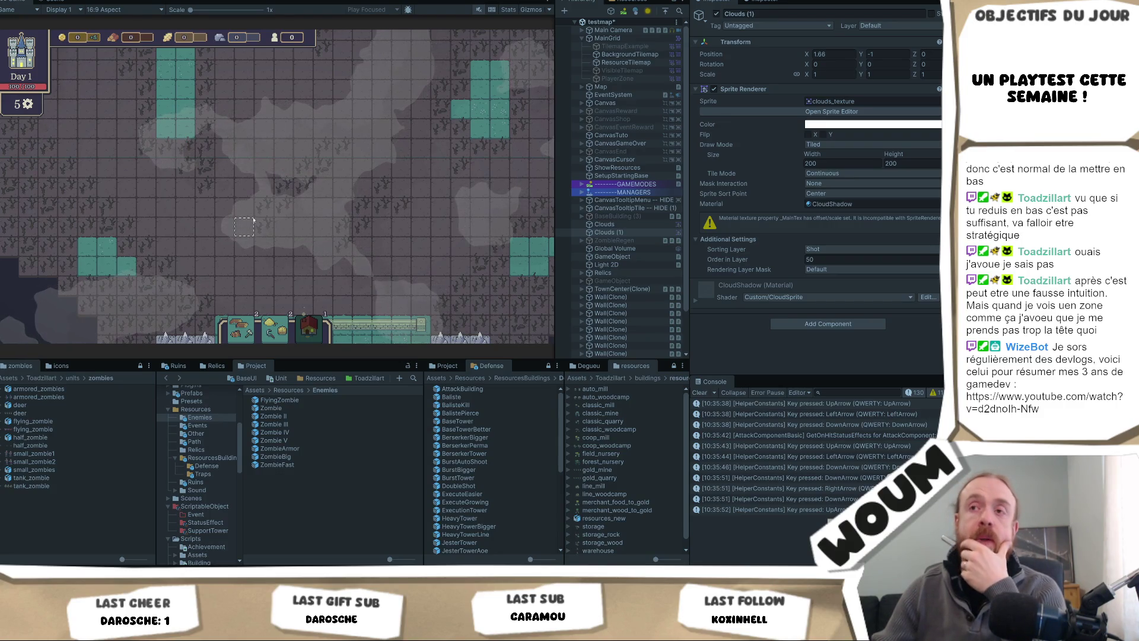
{"action": "key", "text": "Down"}
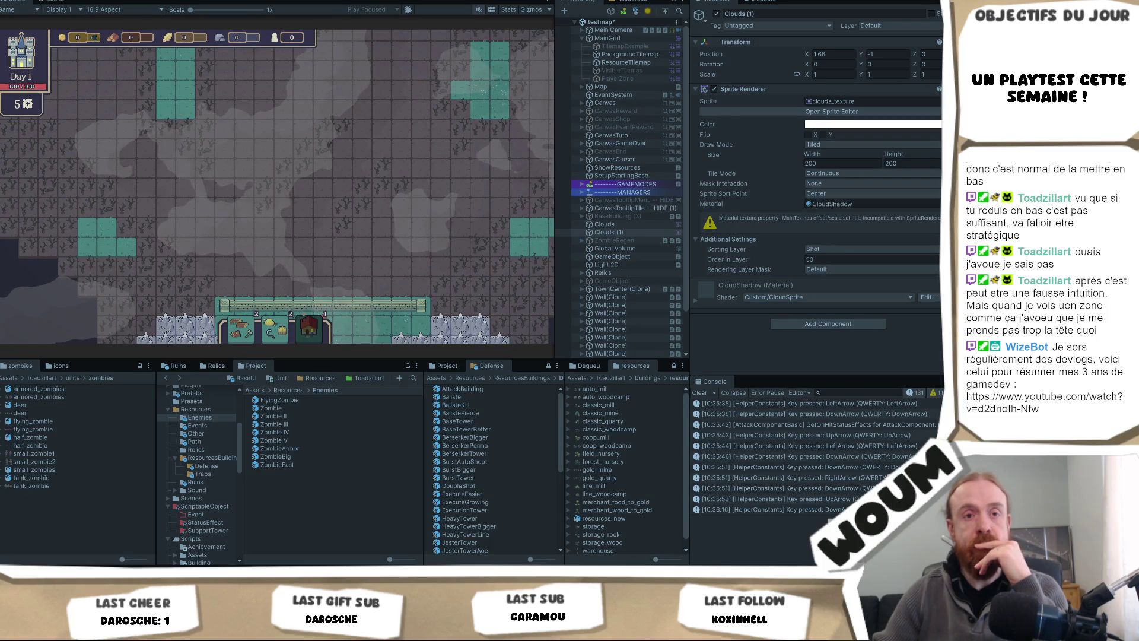
{"action": "left_click", "coordinate": [306, 235]}
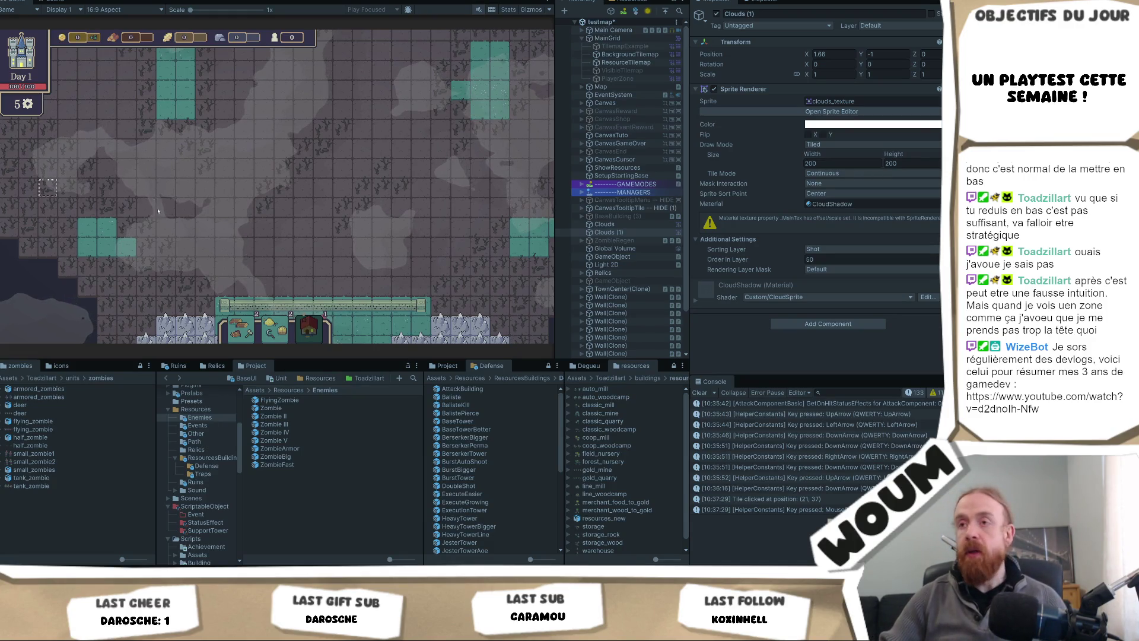
Step: Click the game-map tile at position (23, 35)
{"action": "left_click", "coordinate": [460, 188]}
Step: Pan the game view, activate the tooltip canvas with Left Alt, and select tile (25, 39)
{"action": "mouse_move", "coordinate": [421, 189]}
{"action": "left_mouse_down"}
{"action": "mouse_move", "coordinate": [382, 198]}
{"action": "mouse_move", "coordinate": [350, 153]}
{"action": "mouse_move", "coordinate": [397, 220]}
{"action": "mouse_move", "coordinate": [397, 306]}
{"action": "mouse_move", "coordinate": [394, 240]}
{"action": "left_mouse_up"}
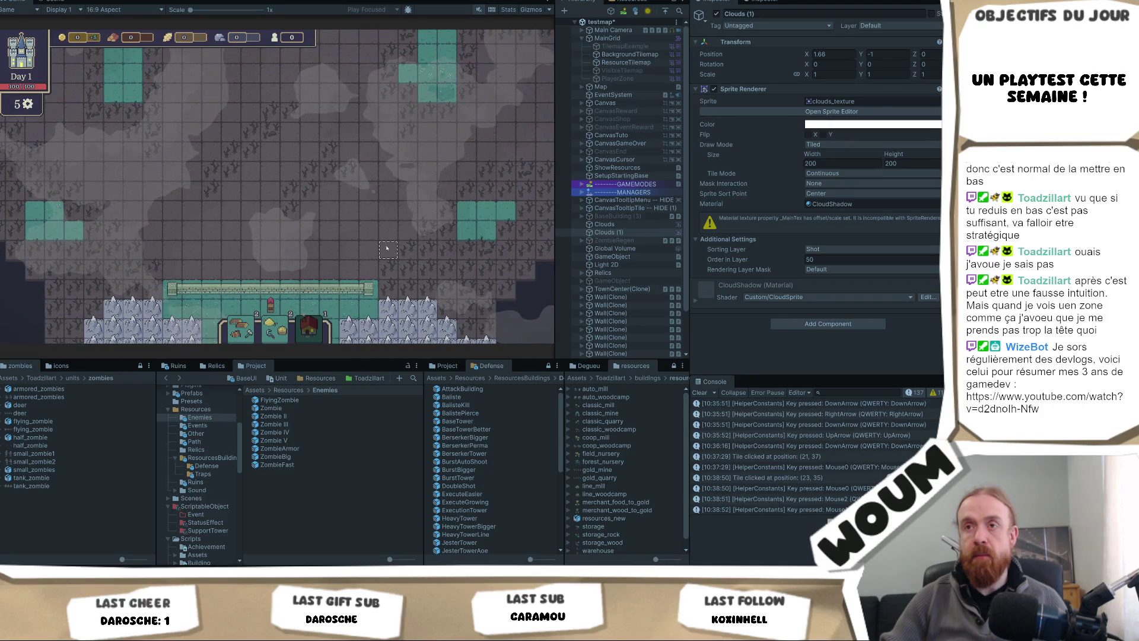
{"action": "mouse_move", "coordinate": [386, 249]}
{"action": "left_mouse_down"}
{"action": "mouse_move", "coordinate": [363, 261]}
{"action": "mouse_move", "coordinate": [399, 218]}
{"action": "left_mouse_up"}
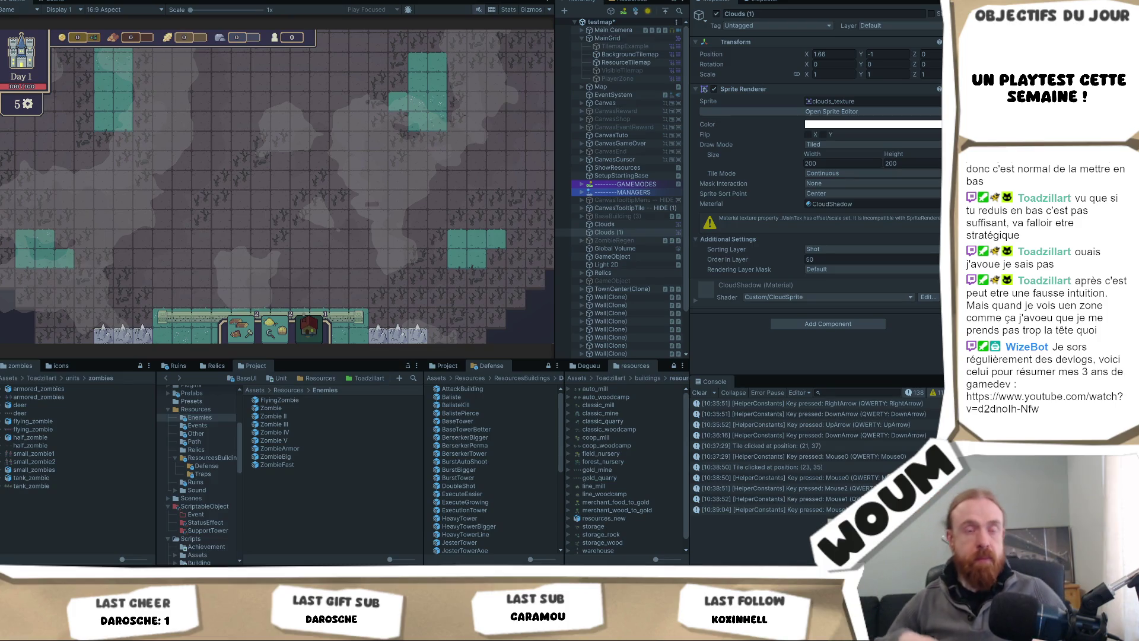
{"action": "key", "text": "alt"}
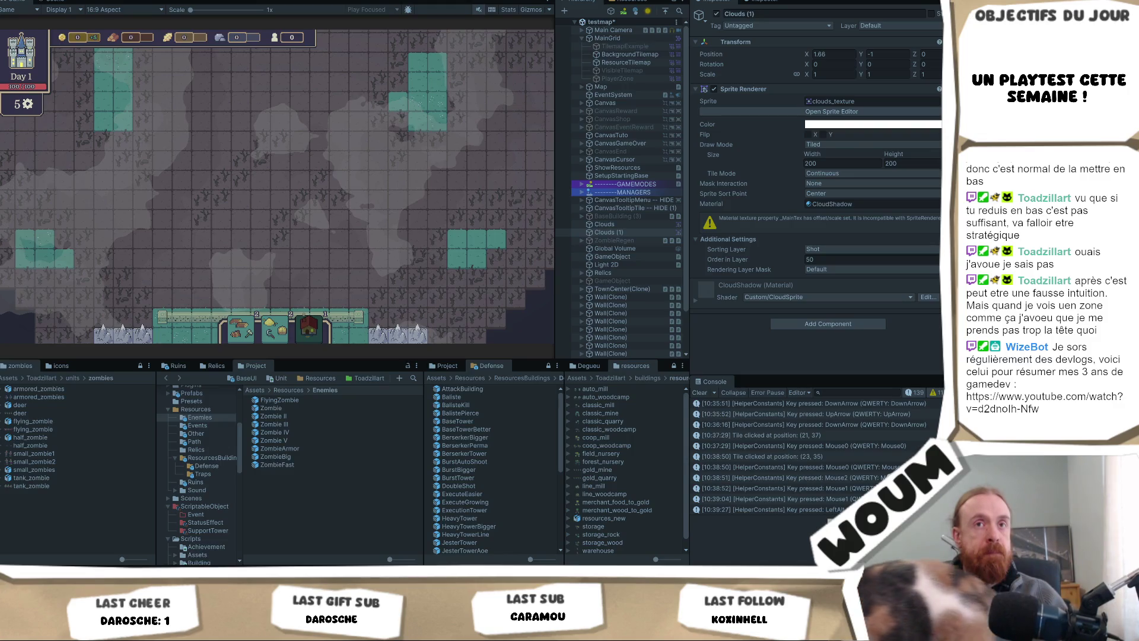
{"action": "left_click", "coordinate": [360, 248]}
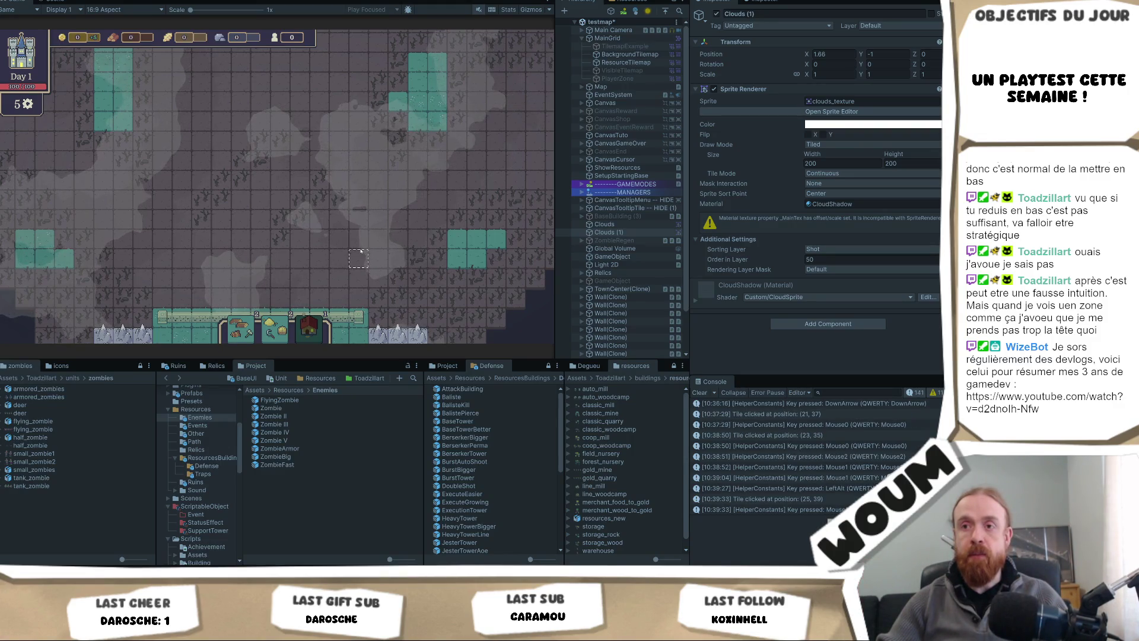
Step: Pan the game view and press Left Alt so the tooltip menu opens and the key press is logged
{"action": "middle_click", "coordinate": [356, 234]}
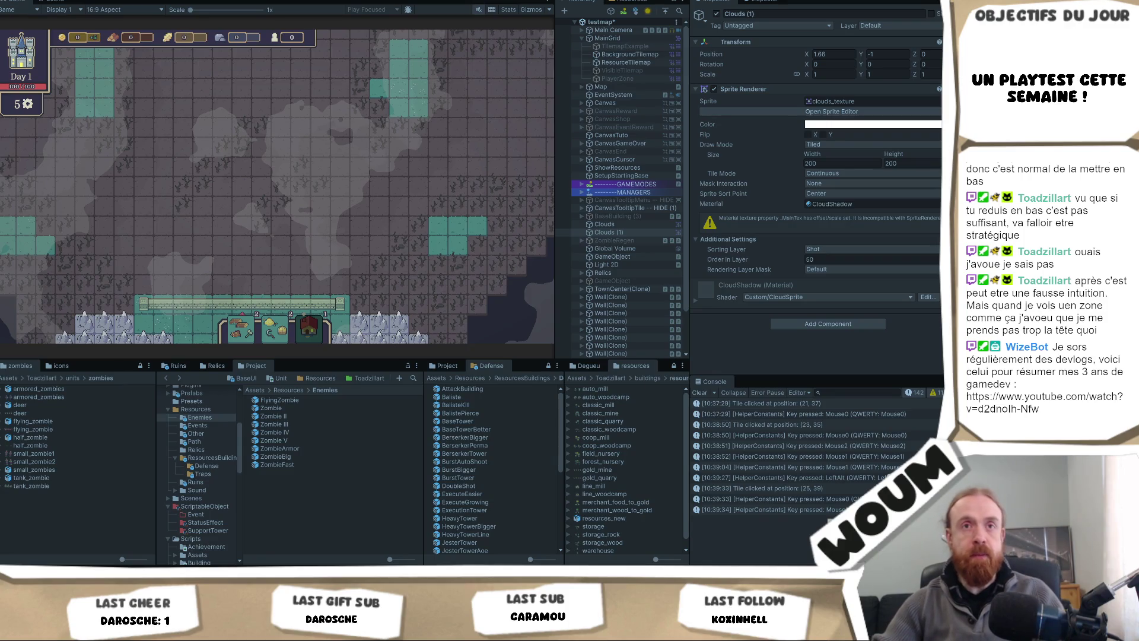
{"action": "key", "text": "alt"}
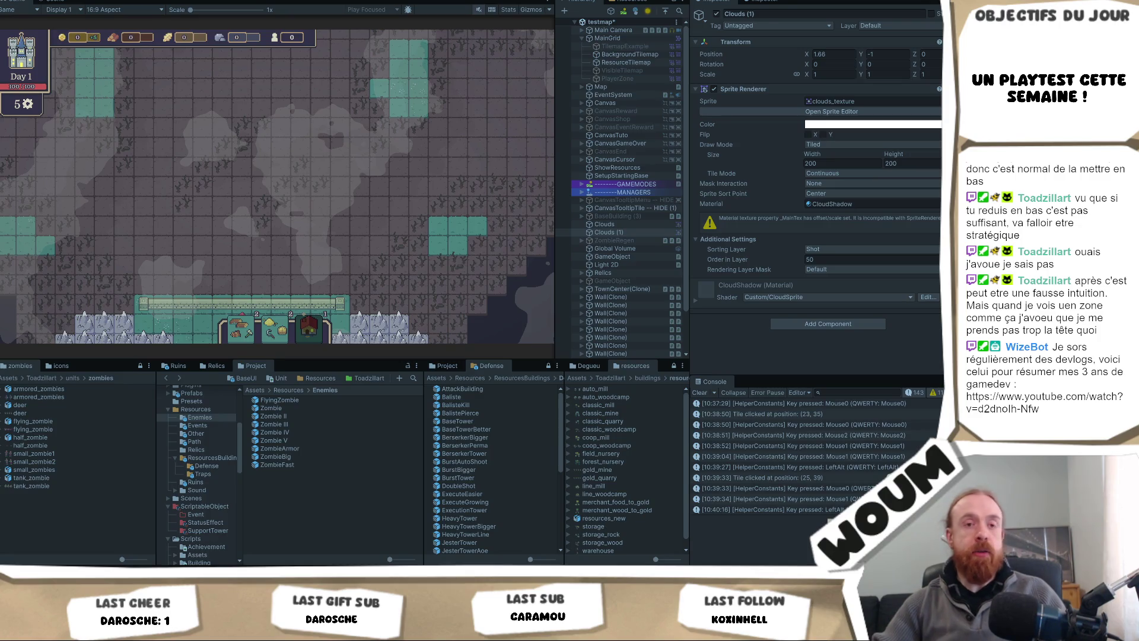
{"action": "key", "text": "alt+Tab"}
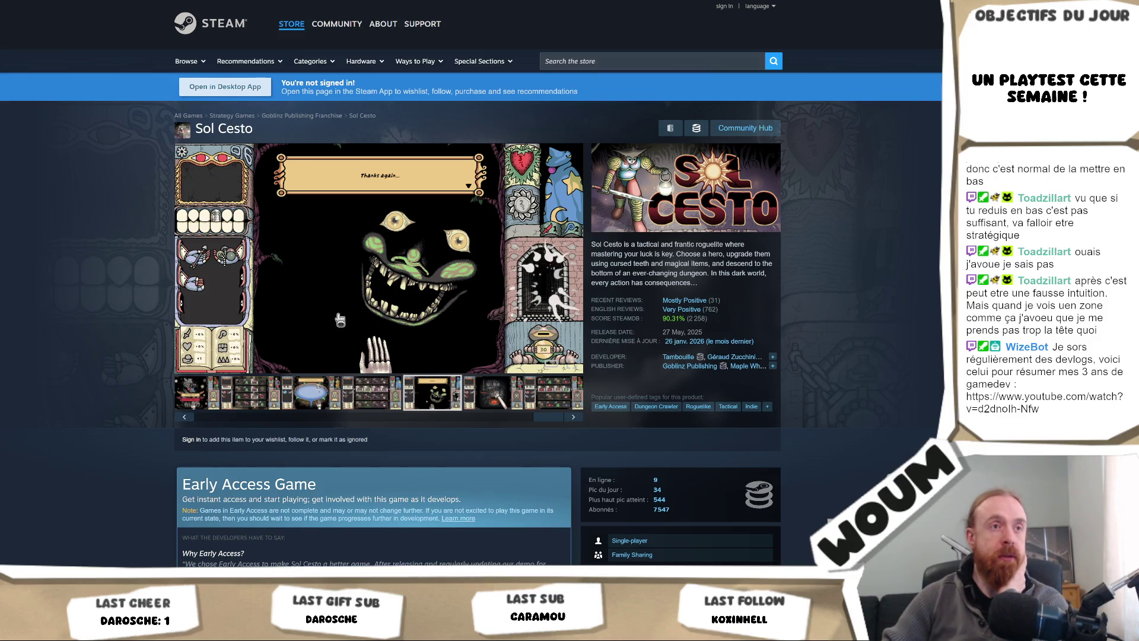
Step: Switch to the black cat drawing sheet and capture the whole canvas as a rectangle screenshot
{"action": "key", "text": "alt+Tab"}
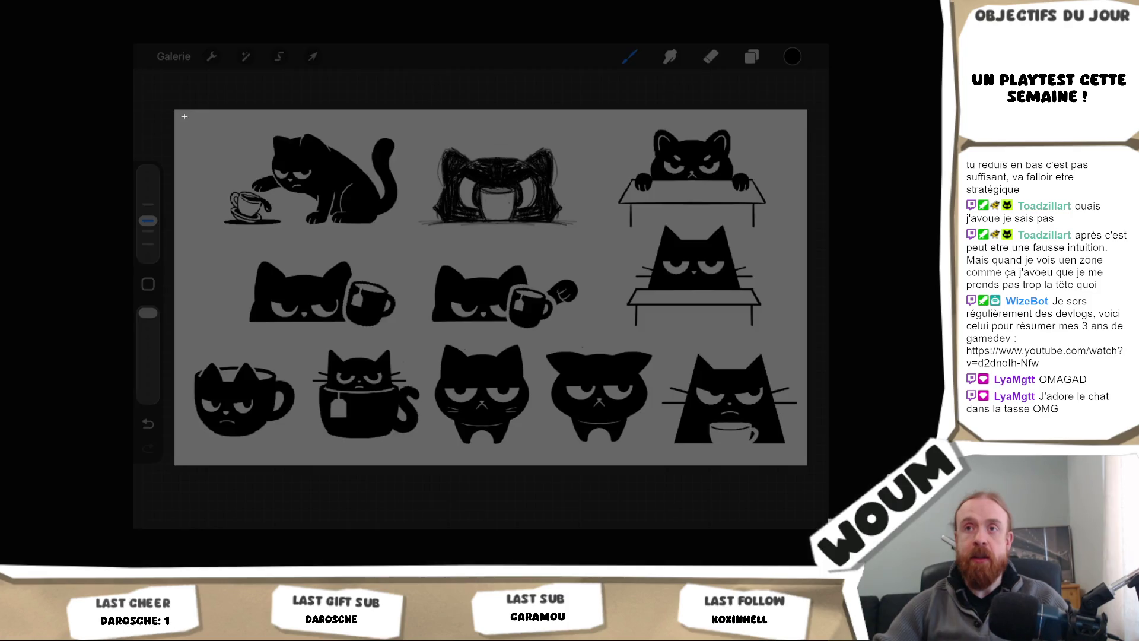
{"action": "mouse_move", "coordinate": [181, 110]}
{"action": "left_mouse_down"}
{"action": "mouse_move", "coordinate": [830, 469]}
{"action": "mouse_move", "coordinate": [804, 461]}
{"action": "left_mouse_up"}
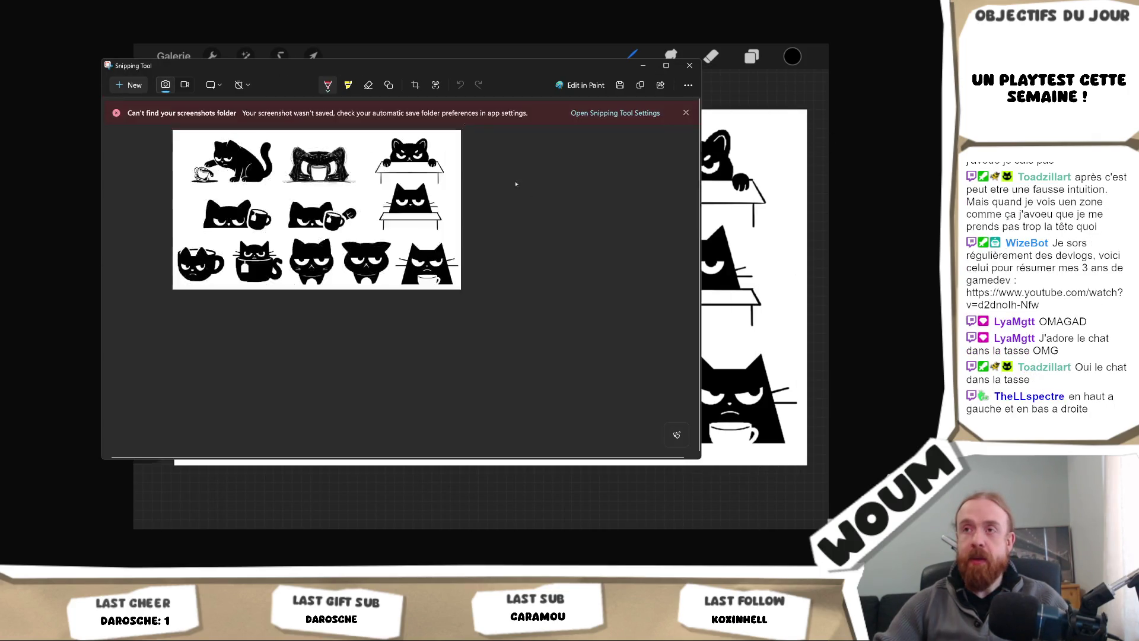
Step: Maximize the capture and write red numbers 1 to 6 above the first six cats
{"action": "left_click", "coordinate": [666, 65]}
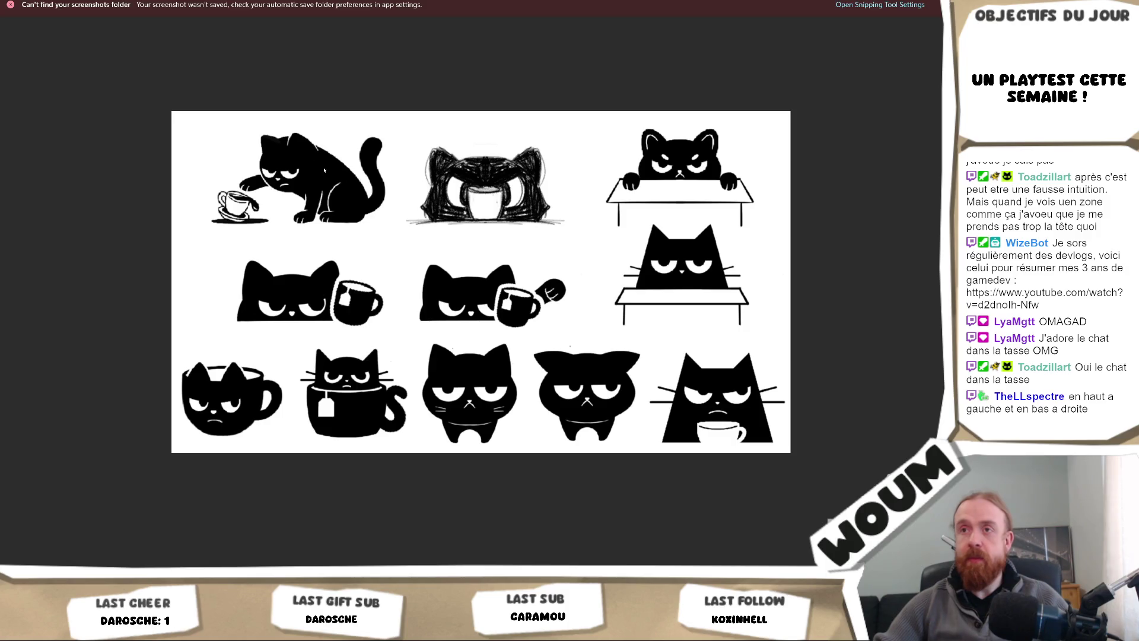
{"action": "mouse_move", "coordinate": [204, 147]}
{"action": "left_mouse_down"}
{"action": "mouse_move", "coordinate": [217, 138]}
{"action": "mouse_move", "coordinate": [217, 155]}
{"action": "left_mouse_up"}
{"action": "left_click_drag", "start_coordinate": [416, 128], "coordinate": [428, 140]}
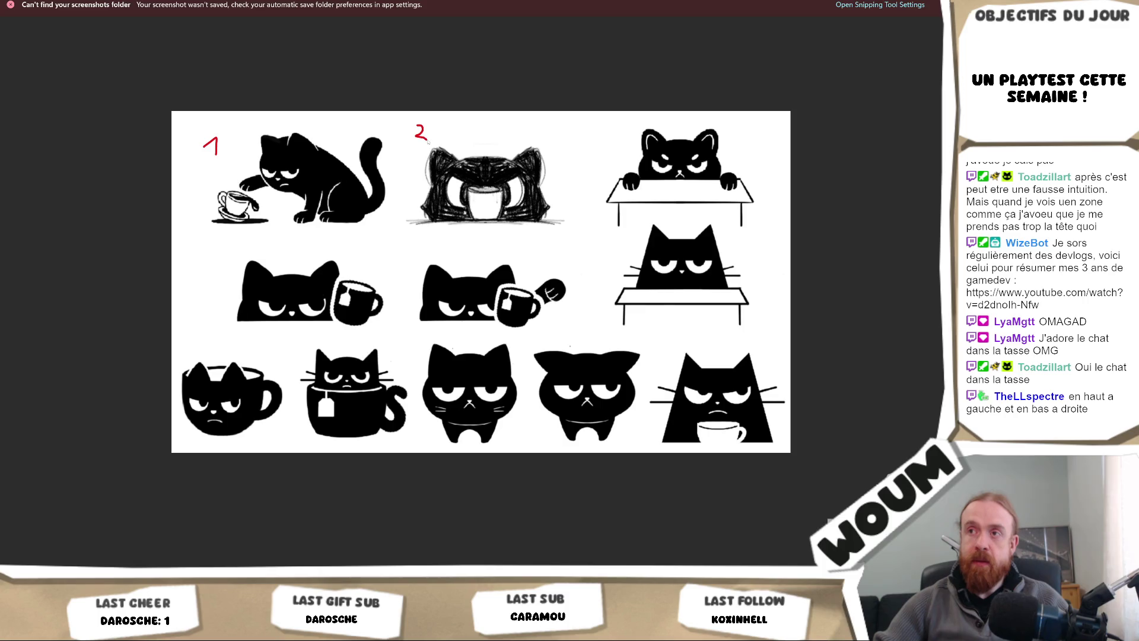
{"action": "left_click_drag", "start_coordinate": [759, 125], "coordinate": [753, 149]}
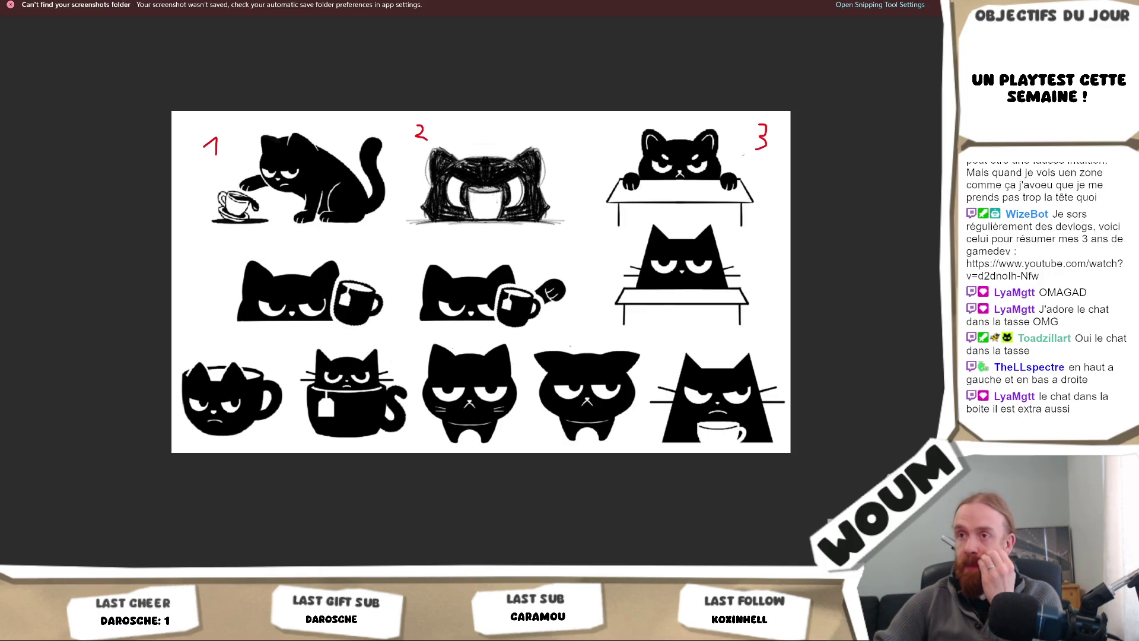
{"action": "left_click_drag", "start_coordinate": [267, 243], "coordinate": [283, 260]}
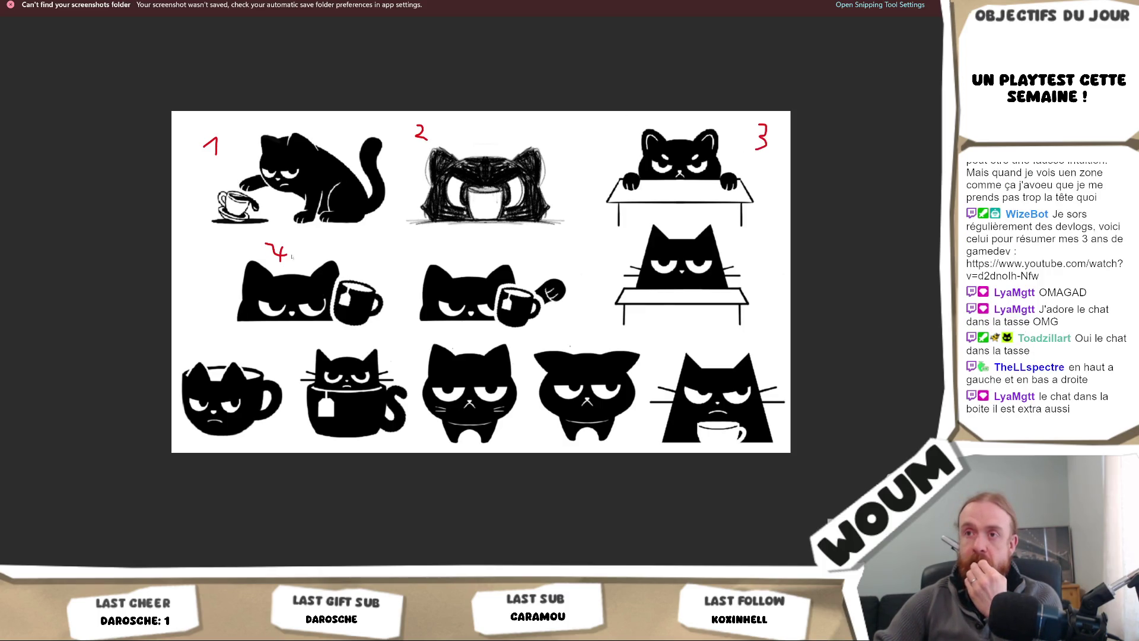
{"action": "mouse_move", "coordinate": [483, 241]}
{"action": "left_mouse_down"}
{"action": "mouse_move", "coordinate": [471, 241]}
{"action": "mouse_move", "coordinate": [482, 261]}
{"action": "mouse_move", "coordinate": [474, 269]}
{"action": "left_mouse_up"}
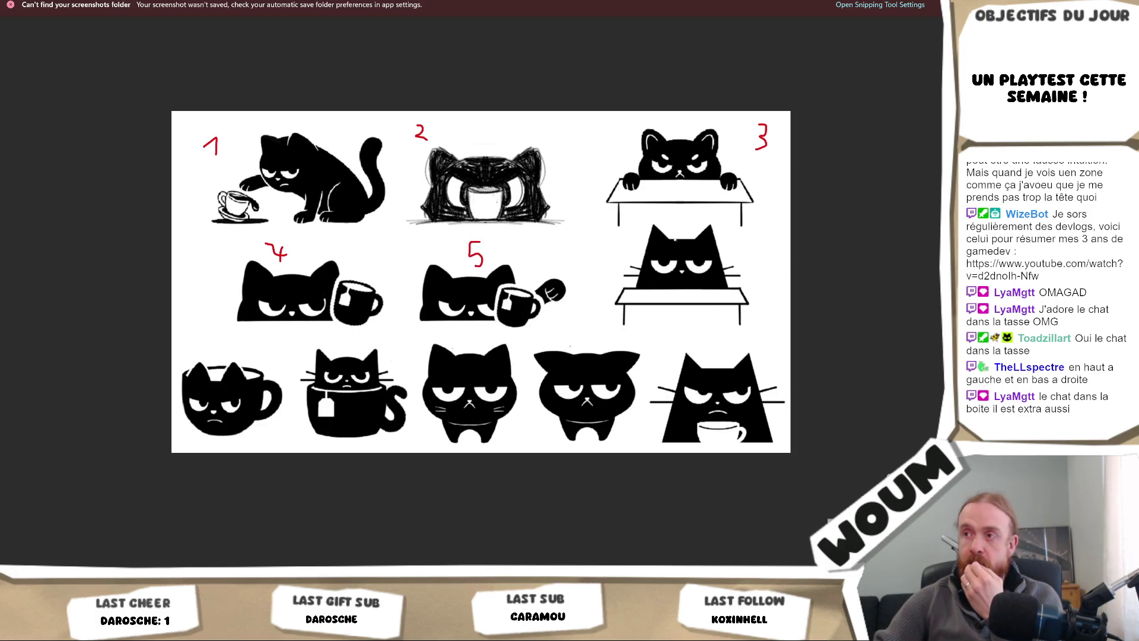
{"action": "mouse_move", "coordinate": [615, 234]}
{"action": "left_mouse_down"}
{"action": "mouse_move", "coordinate": [611, 261]}
{"action": "mouse_move", "coordinate": [620, 252]}
{"action": "mouse_move", "coordinate": [607, 249]}
{"action": "left_mouse_up"}
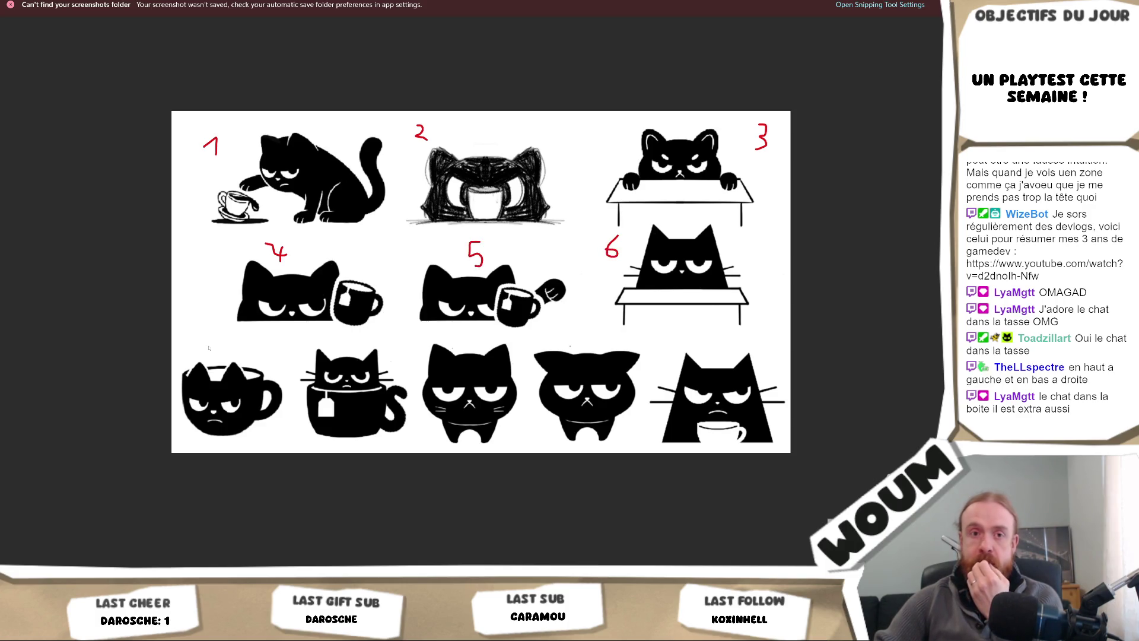
Step: Number the remaining cats 7 to 11 and draw an arrow from the 6 to its cat
{"action": "mouse_move", "coordinate": [206, 332]}
{"action": "left_mouse_down"}
{"action": "mouse_move", "coordinate": [225, 330]}
{"action": "mouse_move", "coordinate": [206, 349]}
{"action": "mouse_move", "coordinate": [224, 338]}
{"action": "left_mouse_up"}
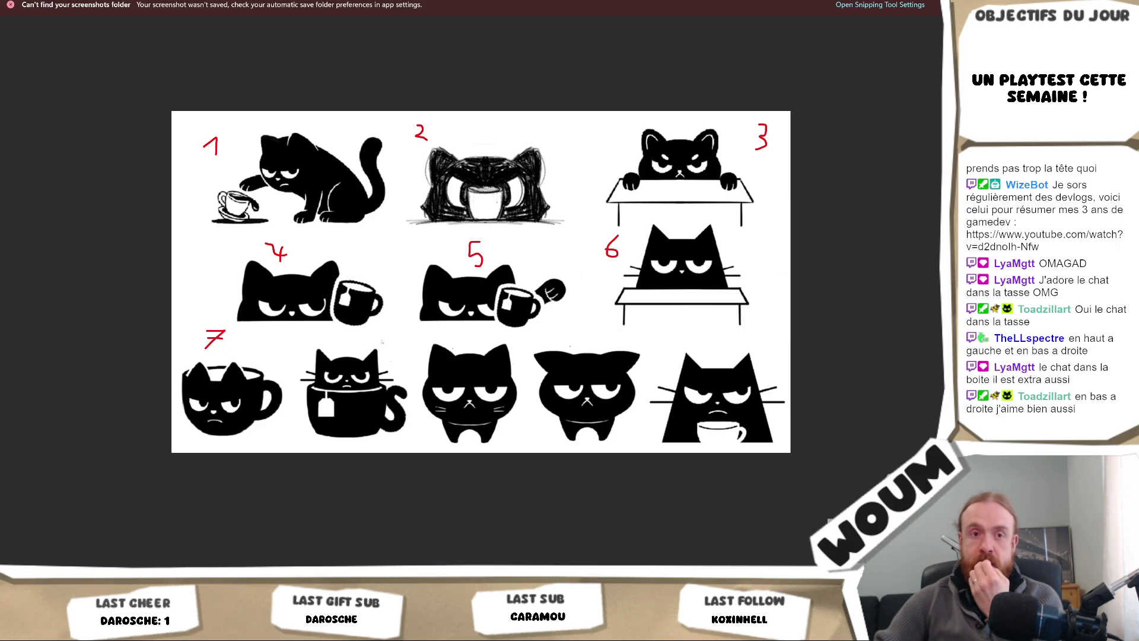
{"action": "mouse_move", "coordinate": [389, 367]}
{"action": "left_mouse_down"}
{"action": "mouse_move", "coordinate": [395, 343]}
{"action": "mouse_move", "coordinate": [396, 364]}
{"action": "left_mouse_up"}
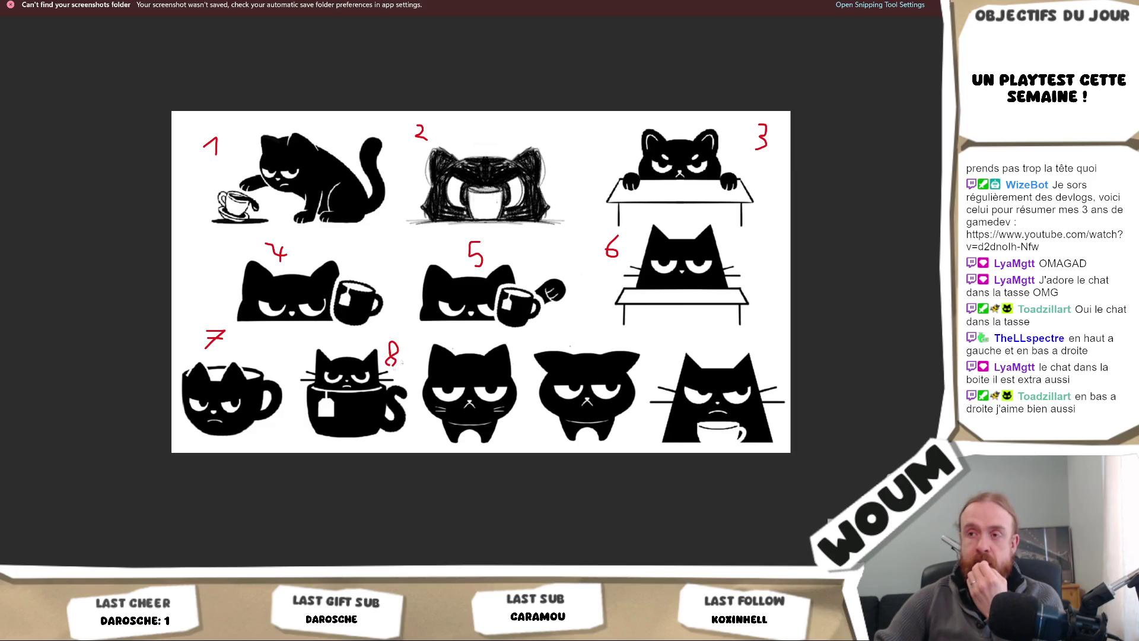
{"action": "mouse_move", "coordinate": [468, 336]}
{"action": "left_mouse_down"}
{"action": "mouse_move", "coordinate": [454, 342]}
{"action": "mouse_move", "coordinate": [469, 337]}
{"action": "mouse_move", "coordinate": [462, 351]}
{"action": "left_mouse_up"}
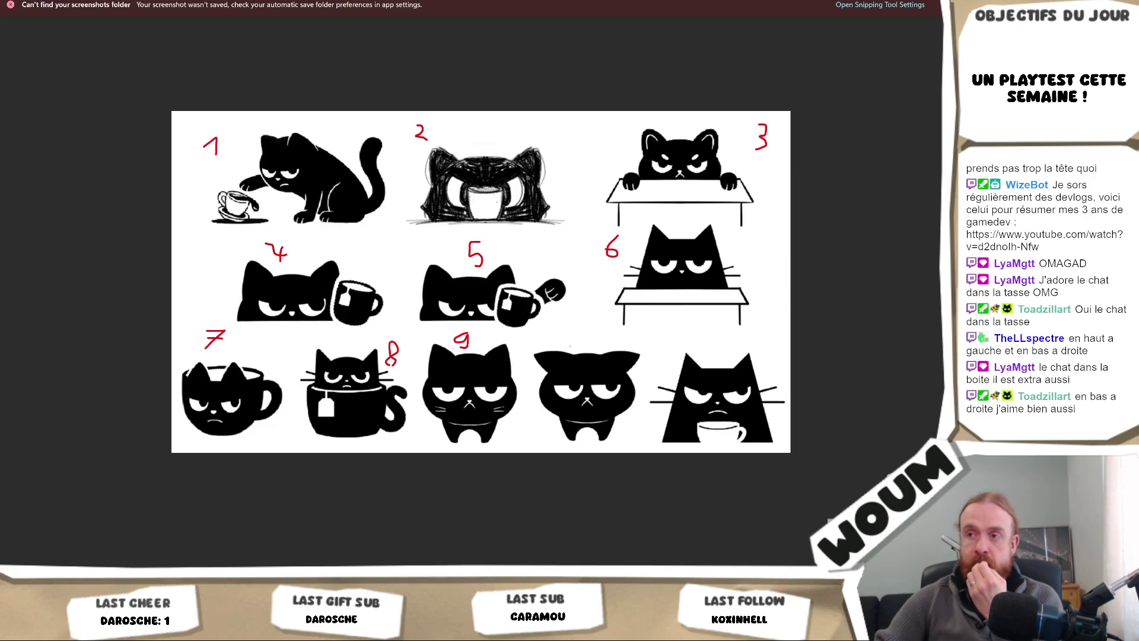
{"action": "mouse_move", "coordinate": [575, 337]}
{"action": "left_mouse_down"}
{"action": "mouse_move", "coordinate": [592, 346]}
{"action": "mouse_move", "coordinate": [596, 335]}
{"action": "left_mouse_up"}
{"action": "left_click_drag", "start_coordinate": [698, 349], "coordinate": [718, 357]}
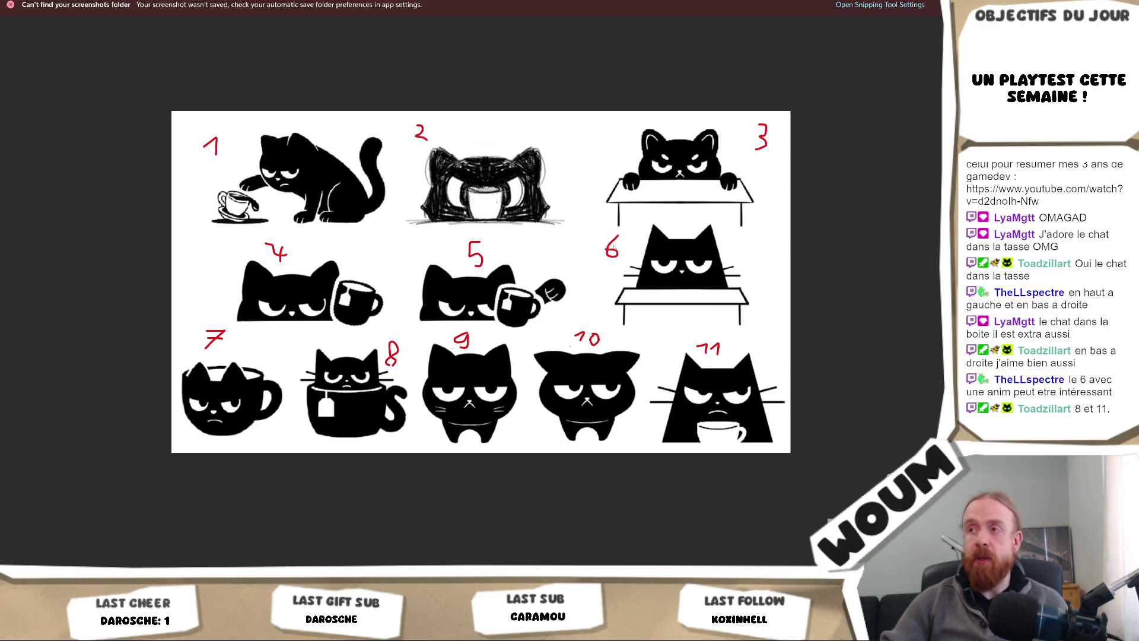
{"action": "left_click_drag", "start_coordinate": [622, 246], "coordinate": [633, 251]}
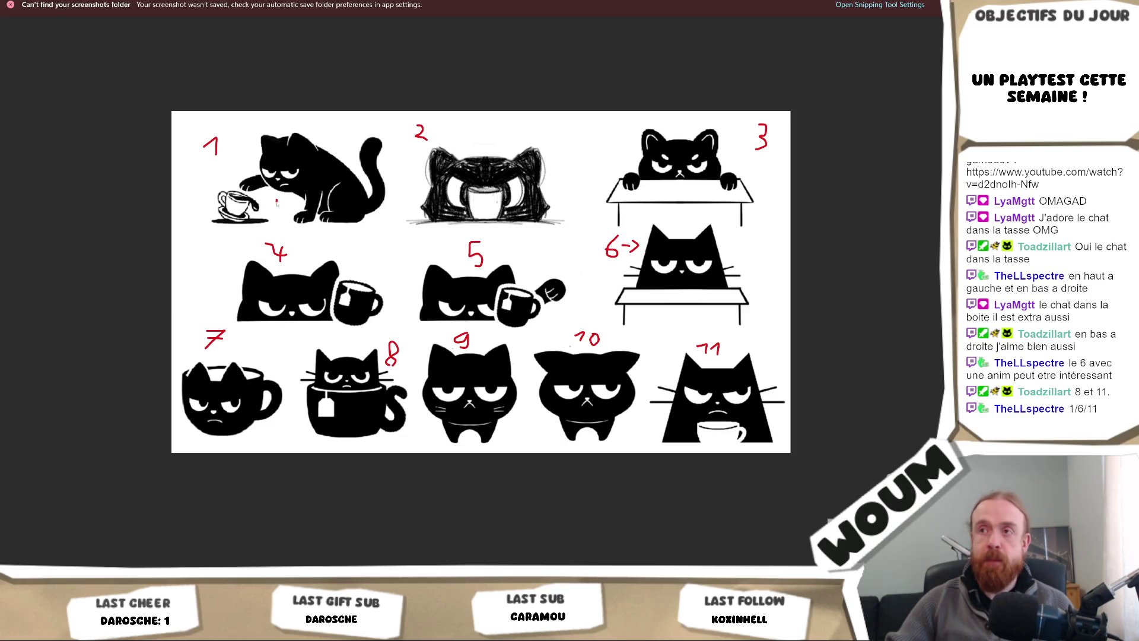
Step: Draw red vote tallies: two each beside cats 6, 8 and 11, one beside cat 1
{"action": "left_click_drag", "start_coordinate": [735, 246], "coordinate": [733, 257]}
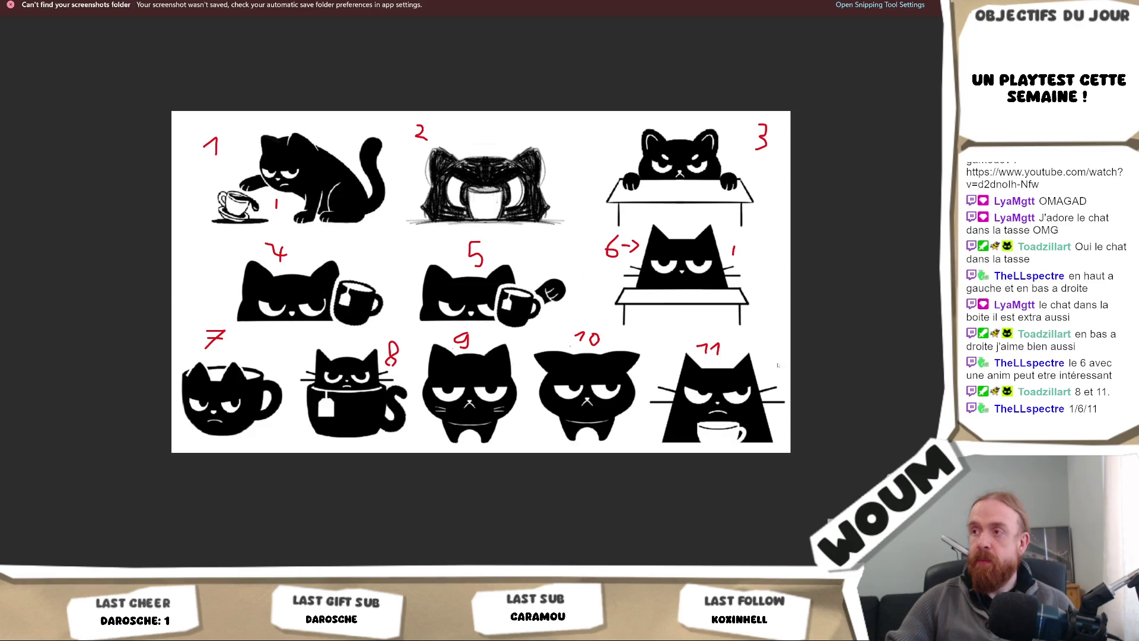
{"action": "left_click_drag", "start_coordinate": [766, 357], "coordinate": [765, 366]}
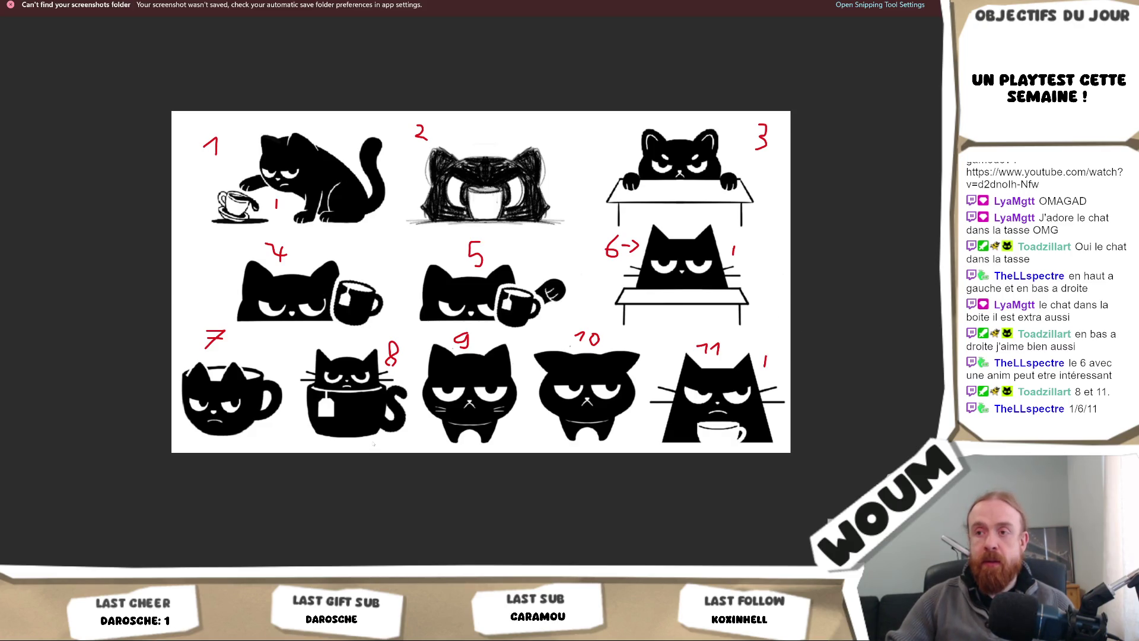
{"action": "left_click_drag", "start_coordinate": [382, 435], "coordinate": [383, 442]}
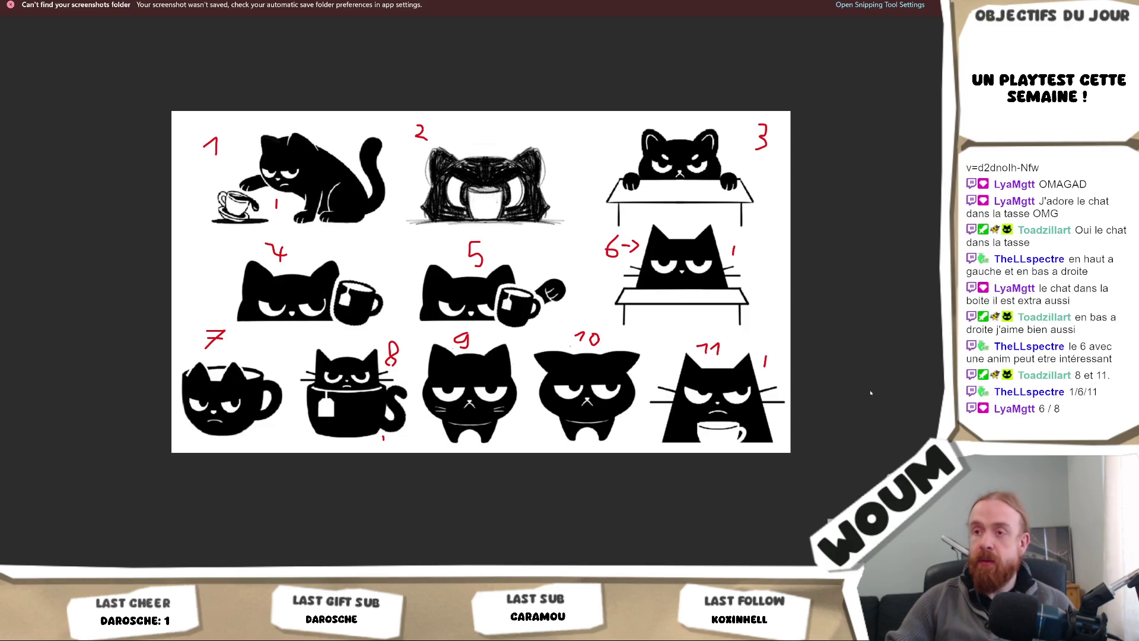
{"action": "left_click_drag", "start_coordinate": [779, 355], "coordinate": [778, 370]}
{"action": "left_click_drag", "start_coordinate": [743, 245], "coordinate": [741, 258]}
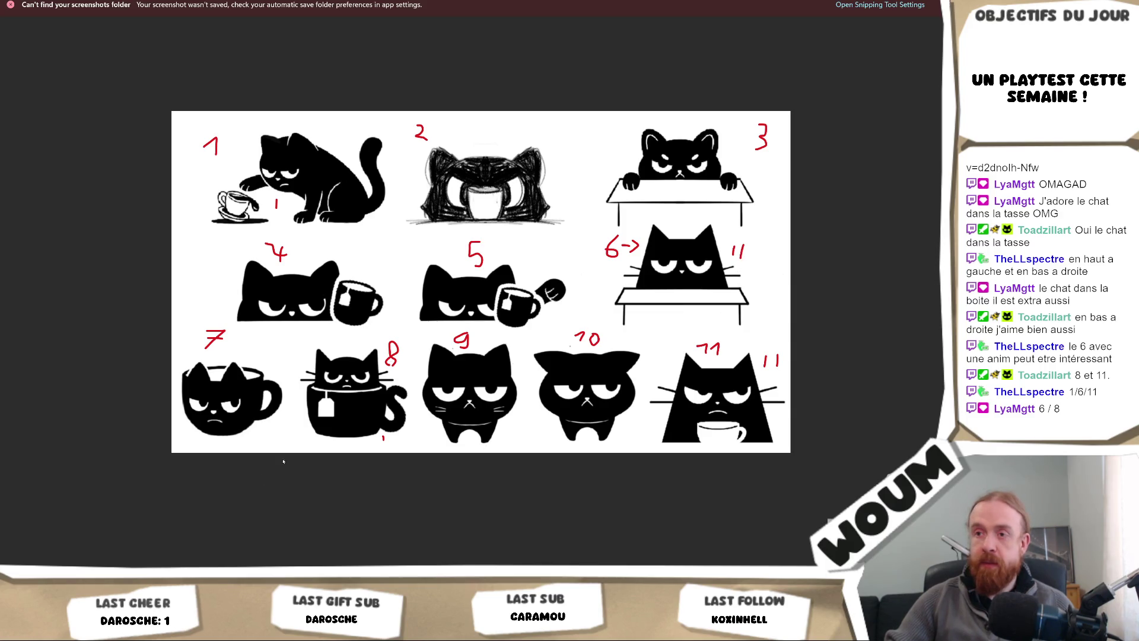
{"action": "left_click_drag", "start_coordinate": [390, 434], "coordinate": [389, 442]}
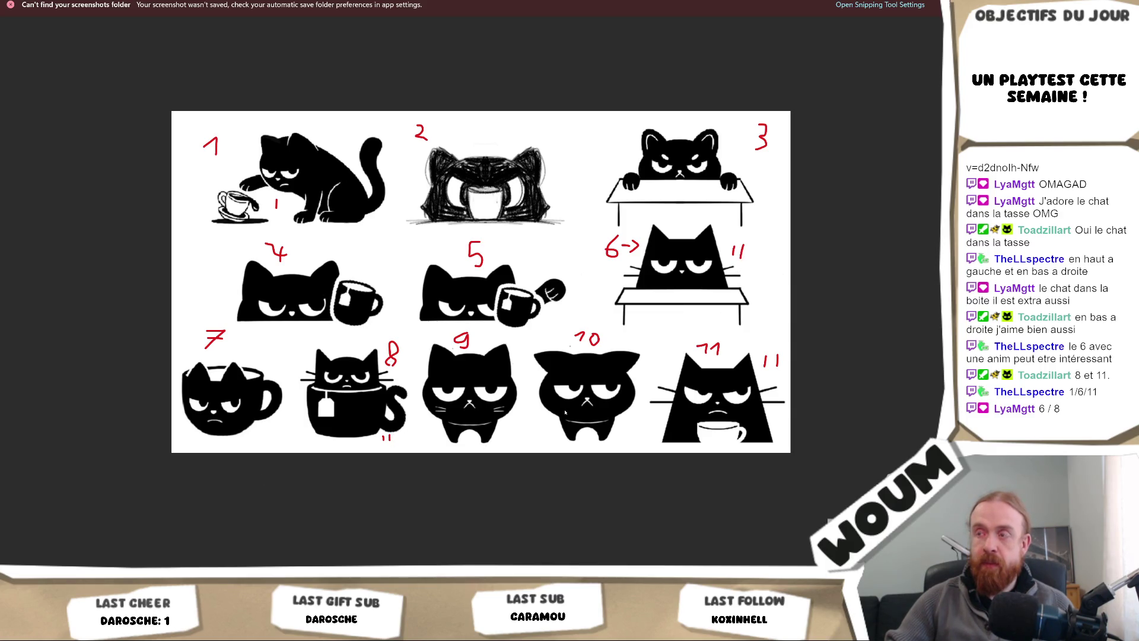
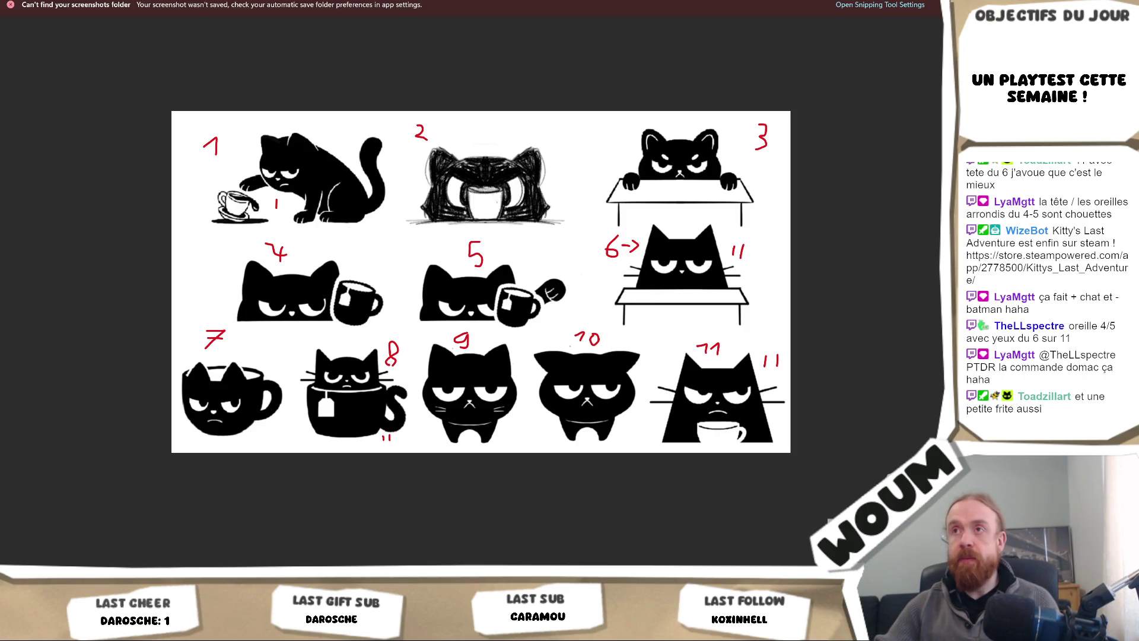
Step: Switch the pen ink to black and paint over cat 8's mouth
{"action": "left_click", "coordinate": [347, 8]}
{"action": "left_click", "coordinate": [347, 22]}
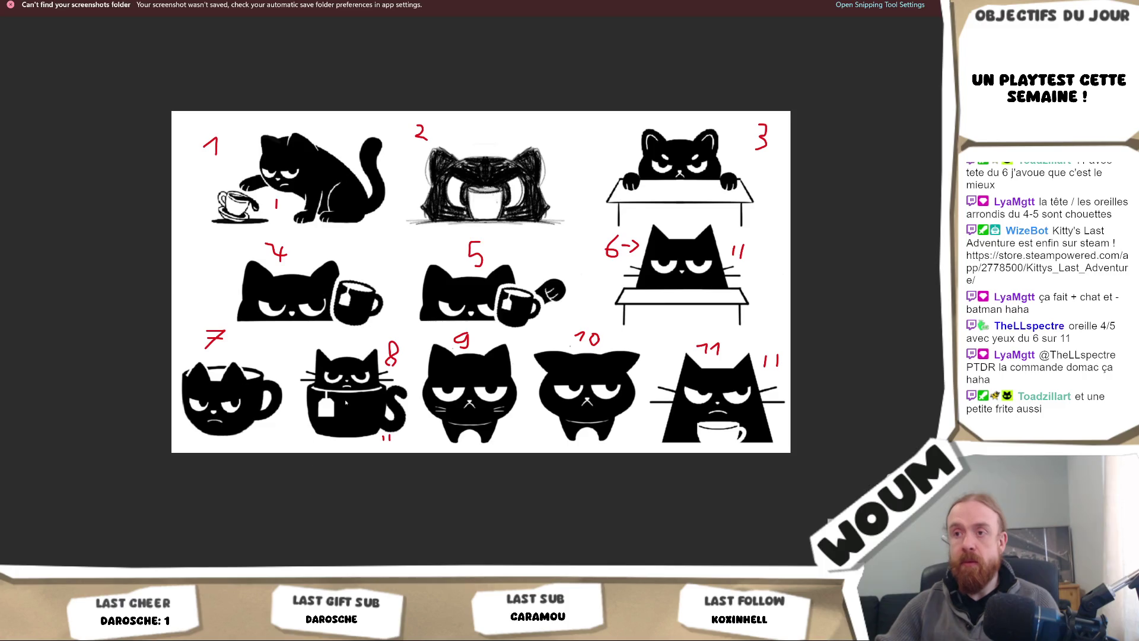
{"action": "scroll", "coordinate": [345, 402], "scroll_direction": "up", "scroll_amount": 1}
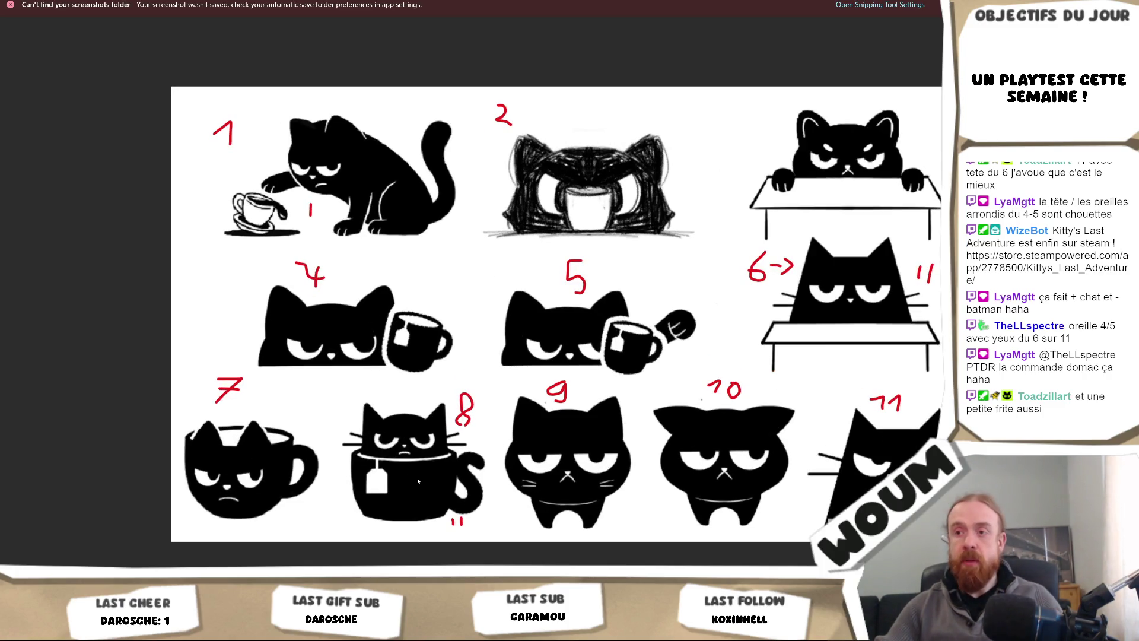
{"action": "left_click_drag", "start_coordinate": [399, 453], "coordinate": [412, 455]}
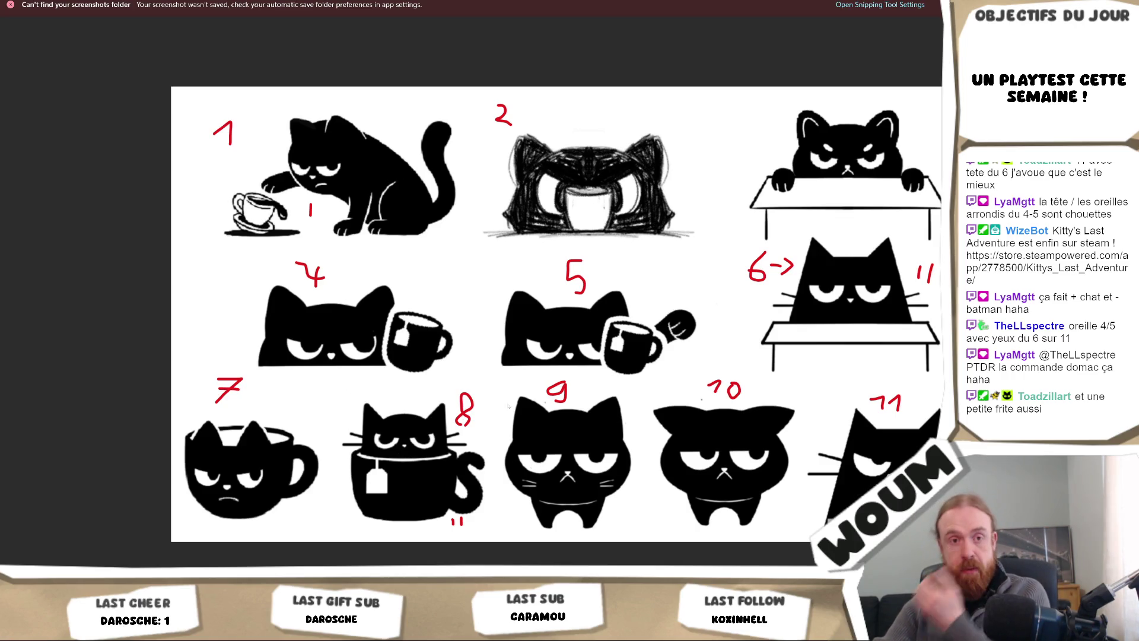
{"action": "scroll", "coordinate": [438, 414], "scroll_direction": "down", "scroll_amount": 5}
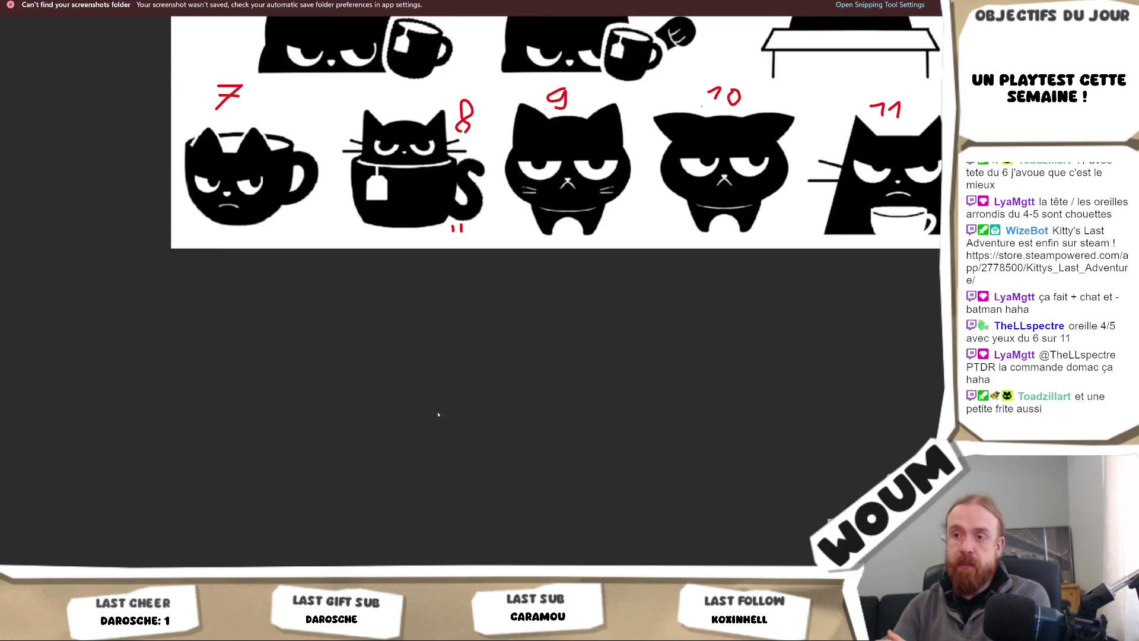
{"action": "scroll", "coordinate": [443, 415], "scroll_direction": "up", "scroll_amount": 5}
{"action": "scroll", "coordinate": [499, 378], "scroll_direction": "down", "scroll_amount": 2}
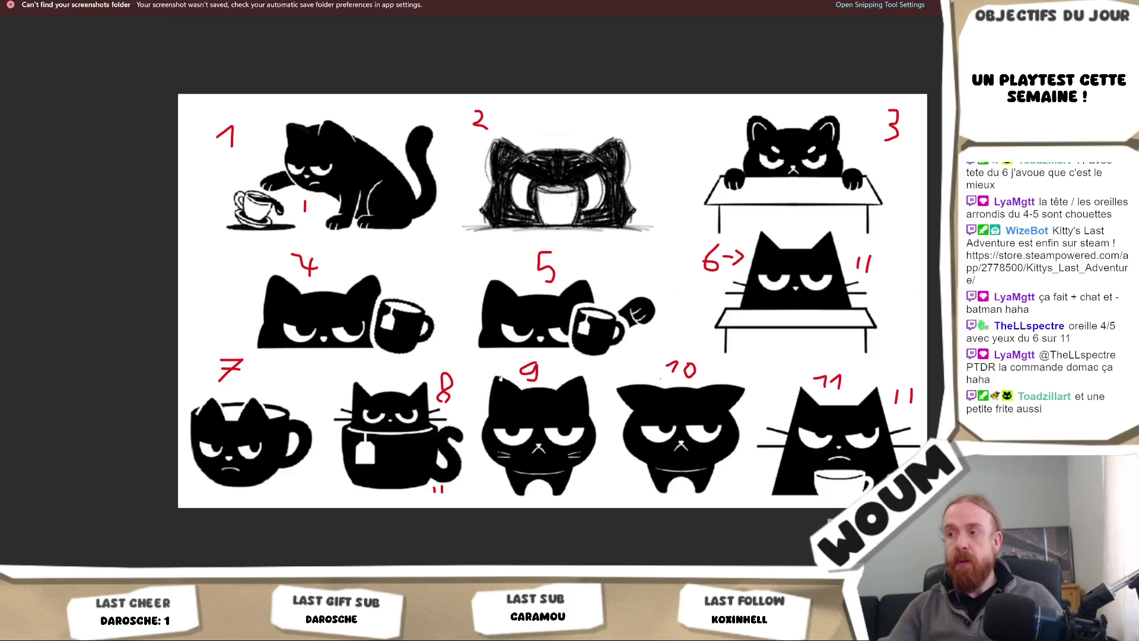
{"action": "scroll", "coordinate": [499, 378], "scroll_direction": "down", "scroll_amount": 1}
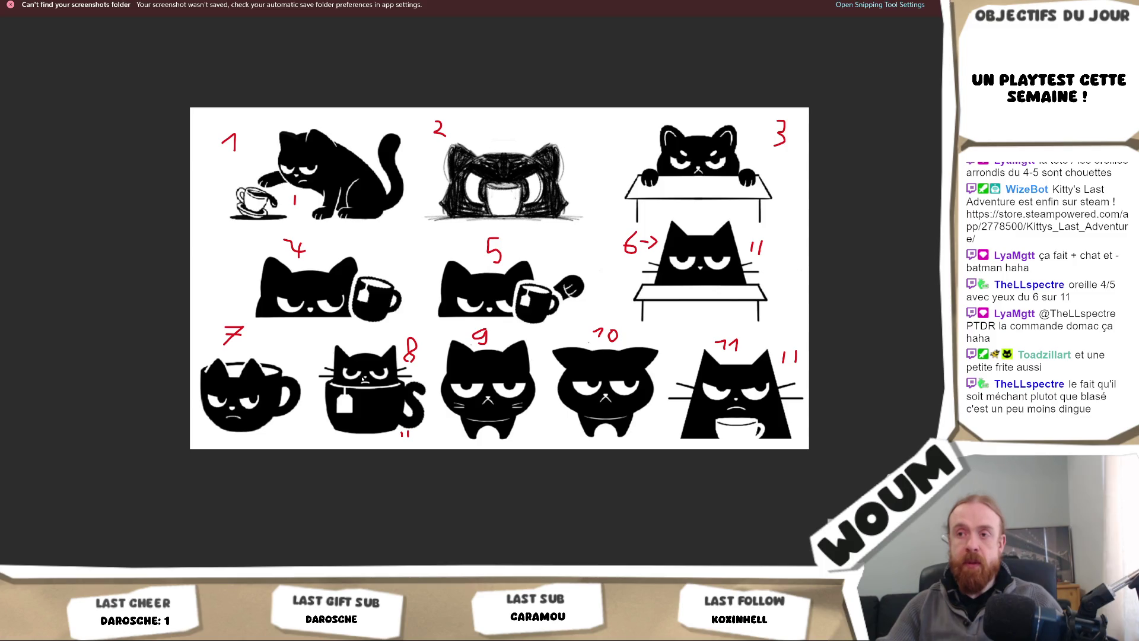
{"action": "scroll", "coordinate": [360, 373], "scroll_direction": "up", "scroll_amount": 2}
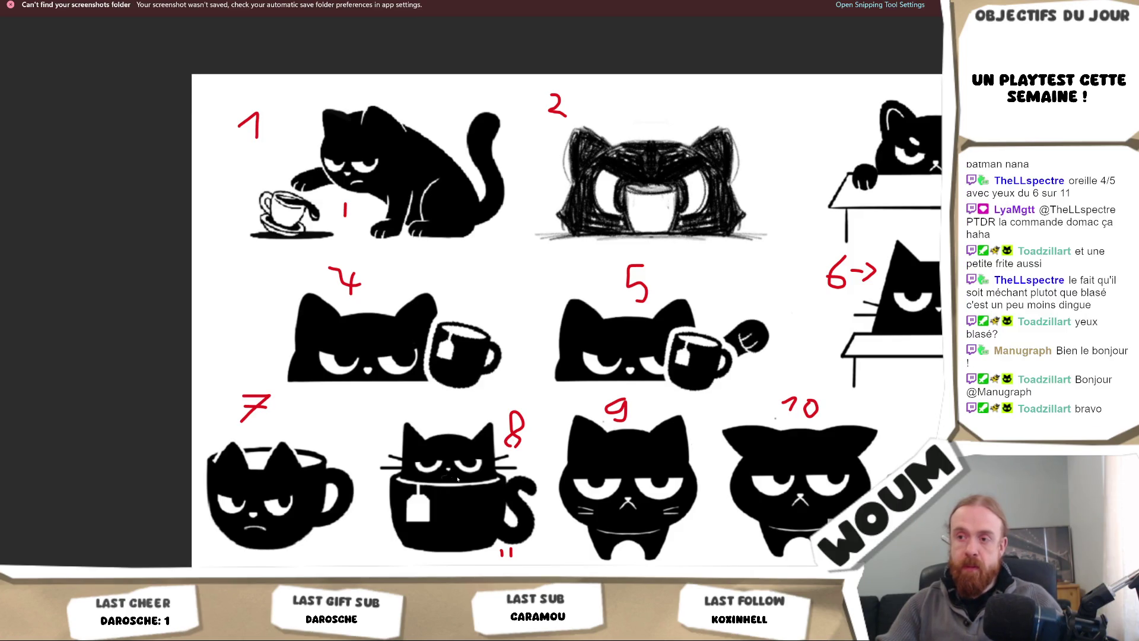
{"action": "scroll", "coordinate": [487, 473], "scroll_direction": "down", "scroll_amount": 5}
{"action": "scroll", "coordinate": [510, 450], "scroll_direction": "up", "scroll_amount": 5}
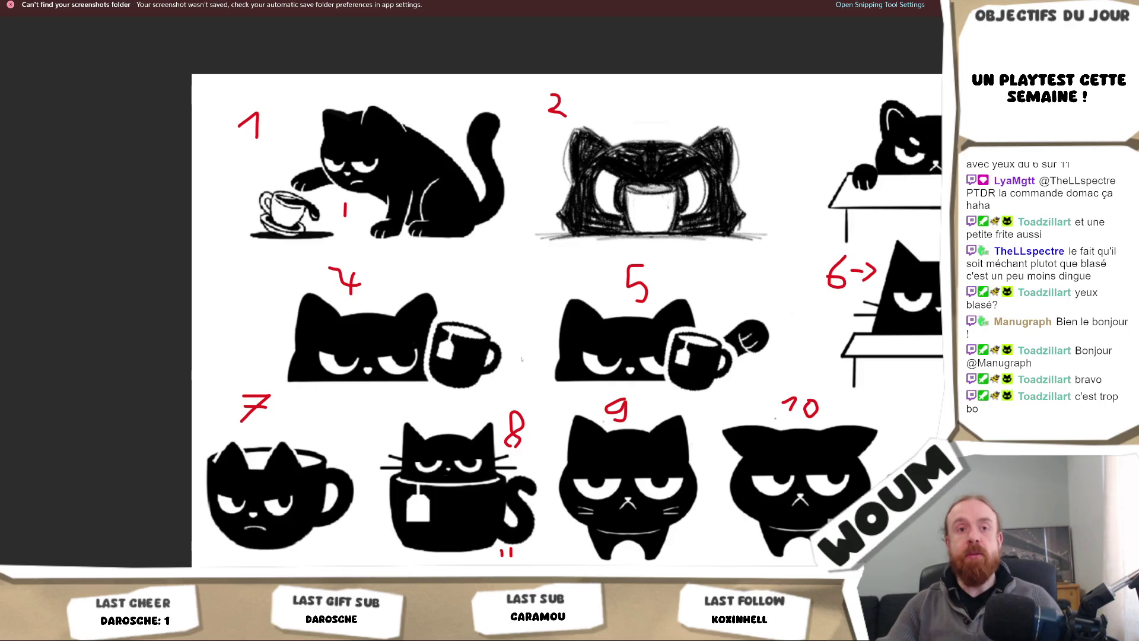
{"action": "scroll", "coordinate": [522, 359], "scroll_direction": "down", "scroll_amount": 2}
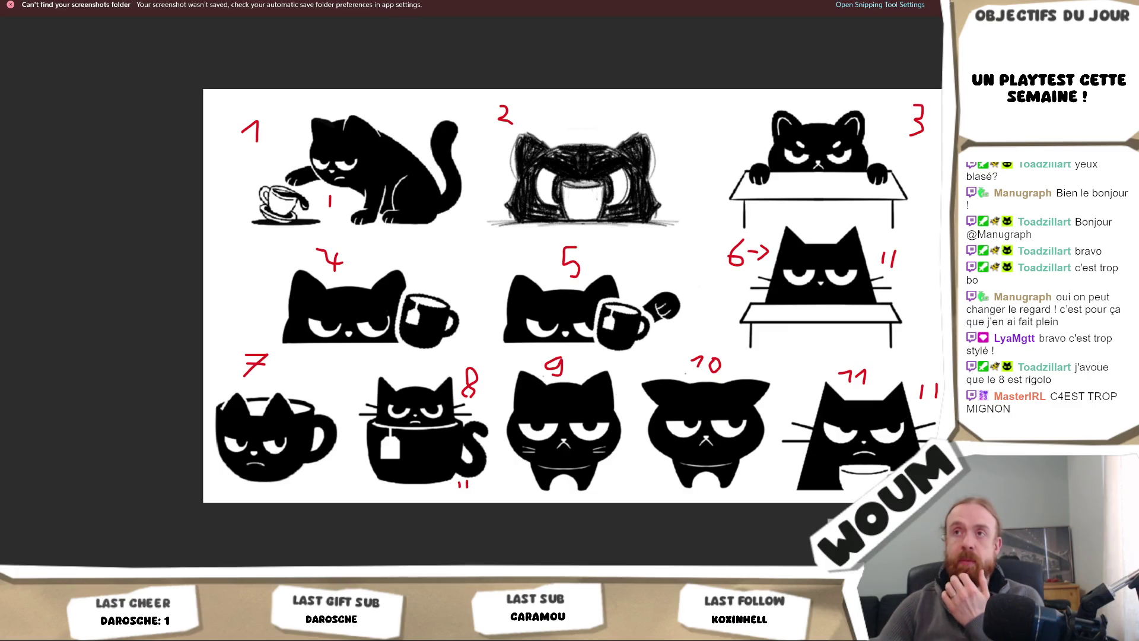
{"action": "left_click", "coordinate": [369, 48]}
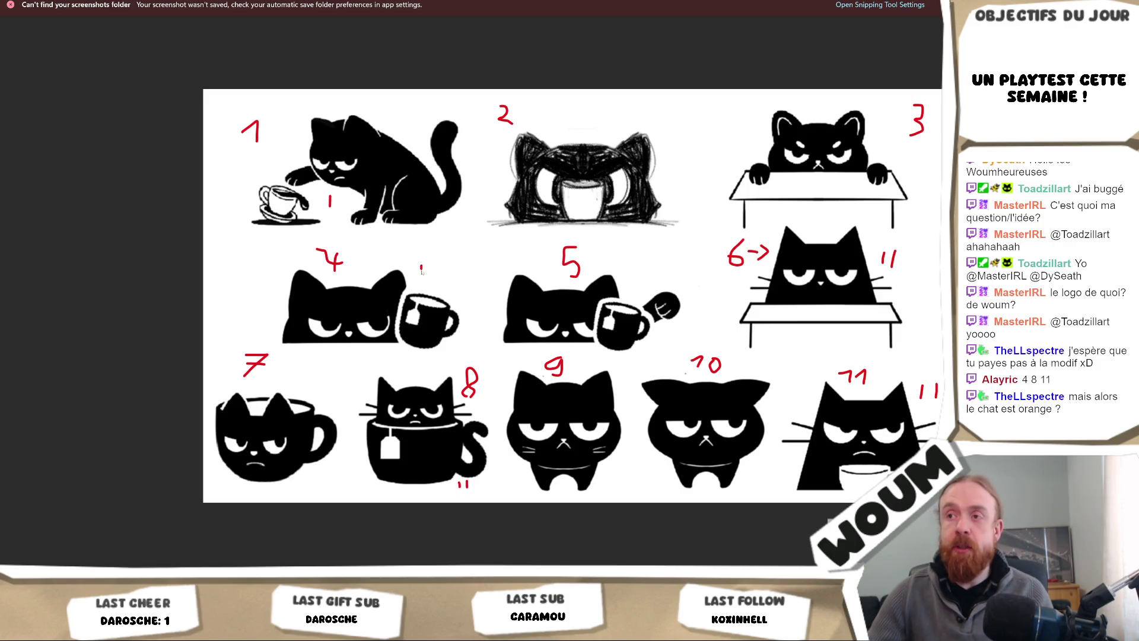
{"action": "left_click_drag", "start_coordinate": [476, 480], "coordinate": [478, 488]}
{"action": "left_click_drag", "start_coordinate": [914, 384], "coordinate": [917, 401]}
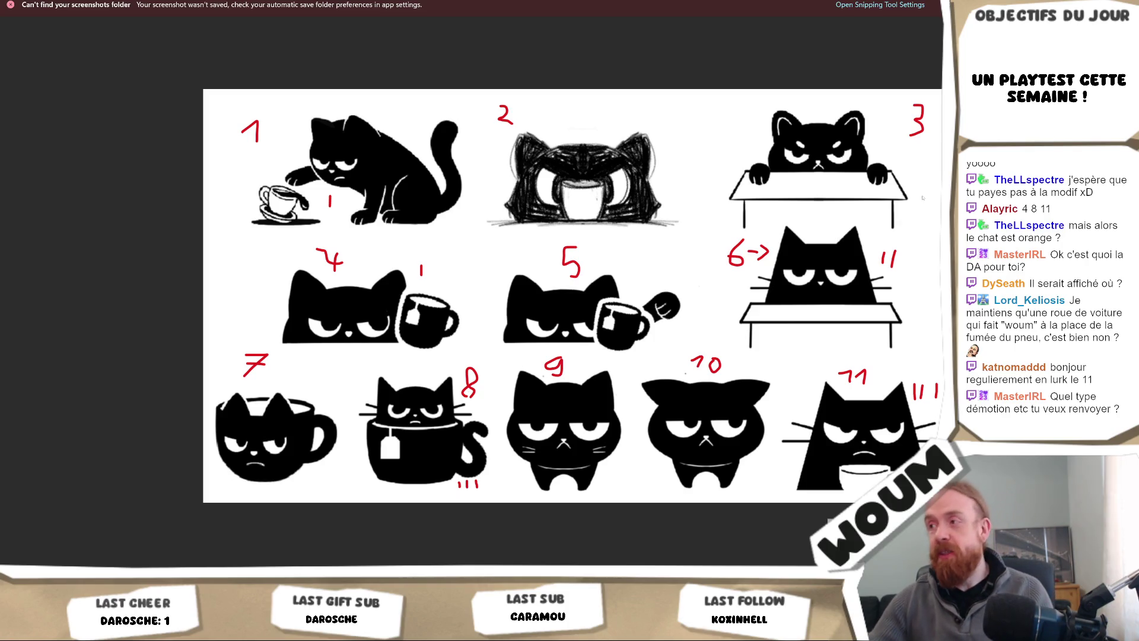
{"action": "left_click_drag", "start_coordinate": [910, 382], "coordinate": [912, 402]}
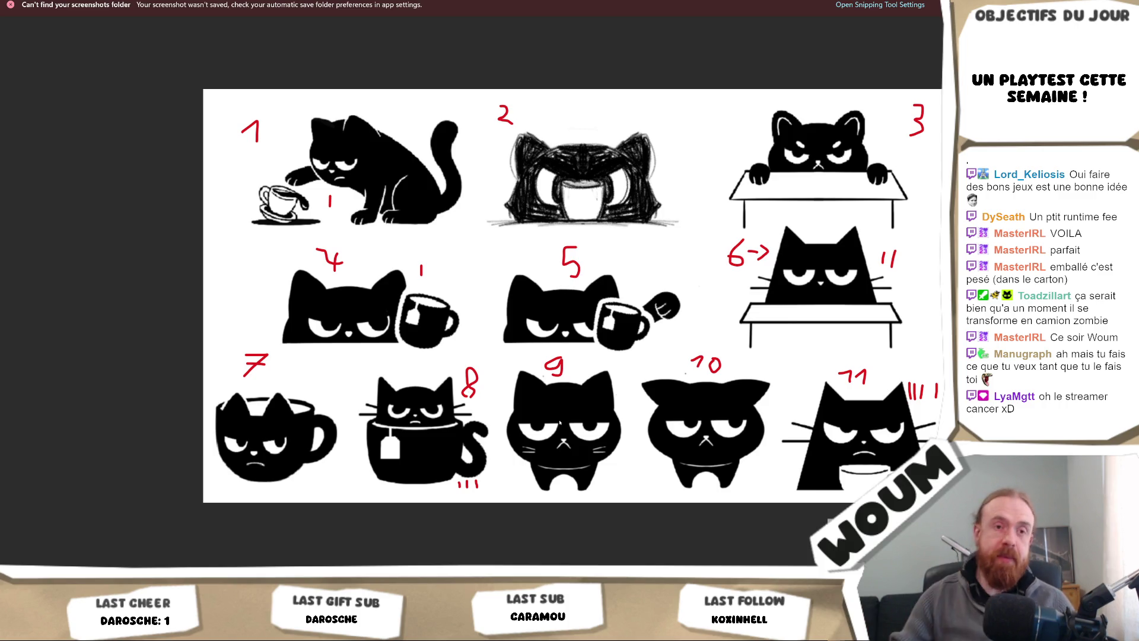
{"action": "key", "text": "Print"}
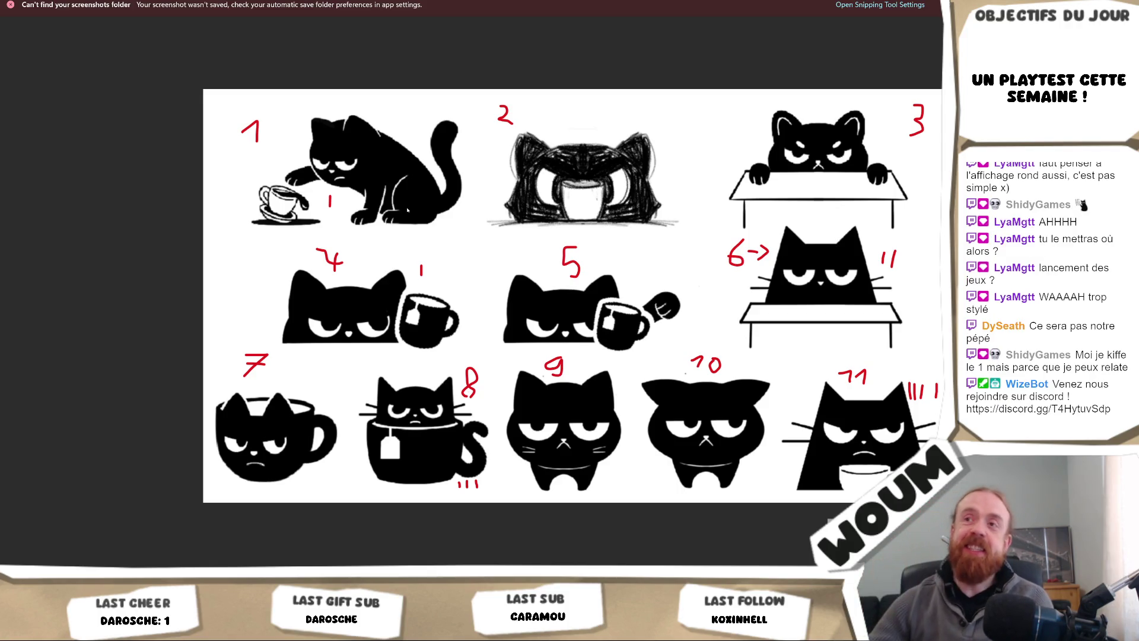
Step: Add a second red tally mark beside cat 1
{"action": "left_click_drag", "start_coordinate": [337, 198], "coordinate": [339, 210]}
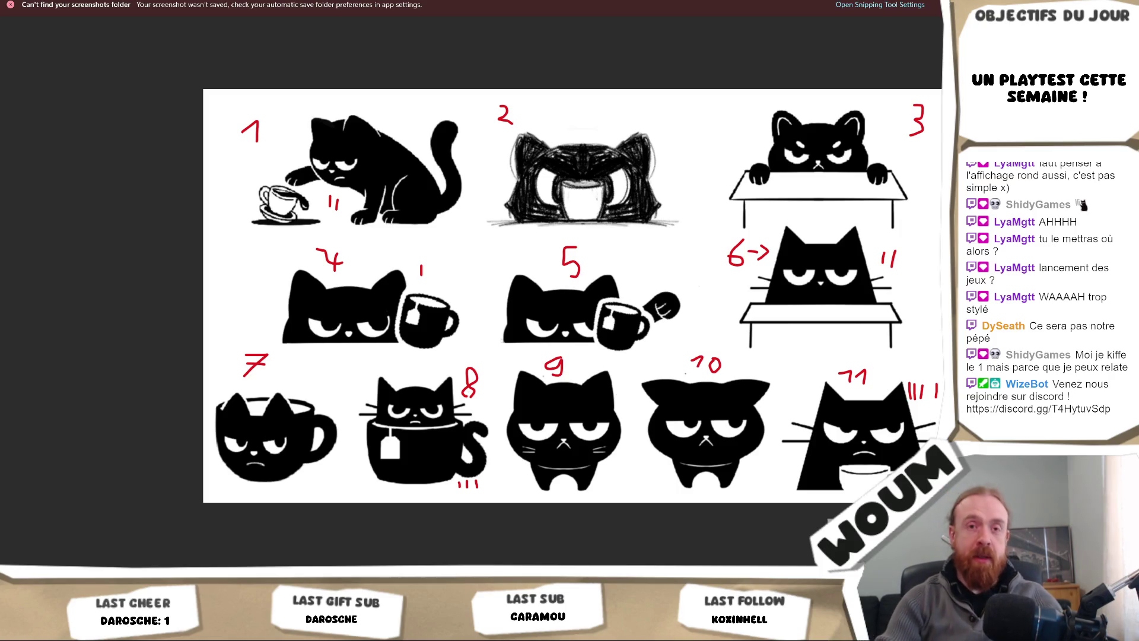
Step: Start cropping the sketch sheet with Ctrl+Shift+R
{"action": "key", "text": "ctrl+shift+r"}
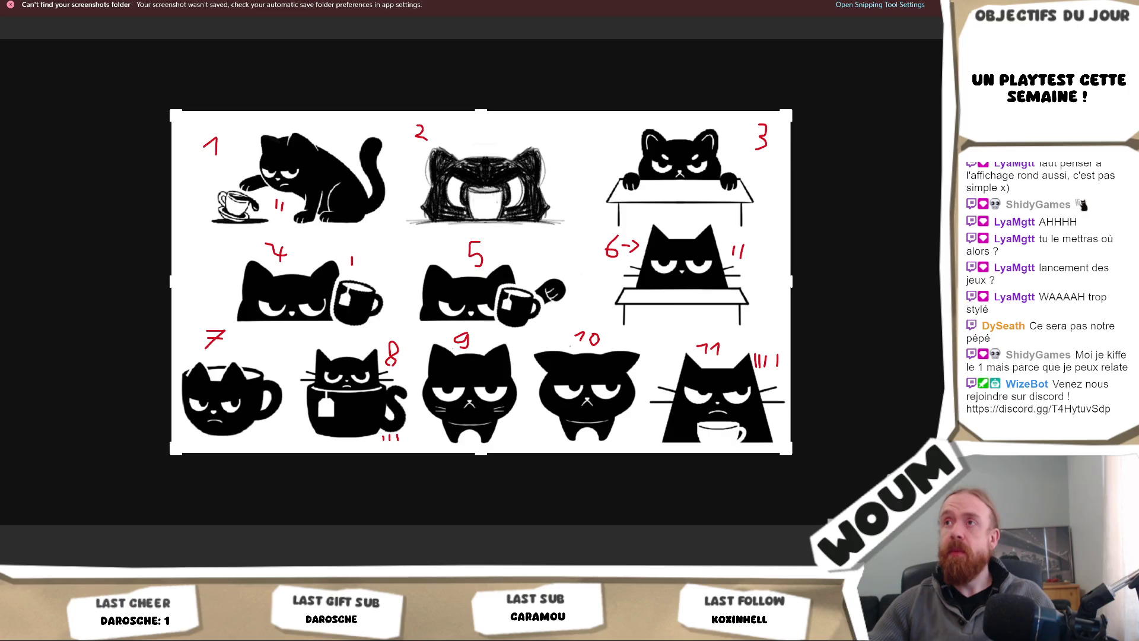
Step: Leave crop mode without changing the image
{"action": "key", "text": "Escape"}
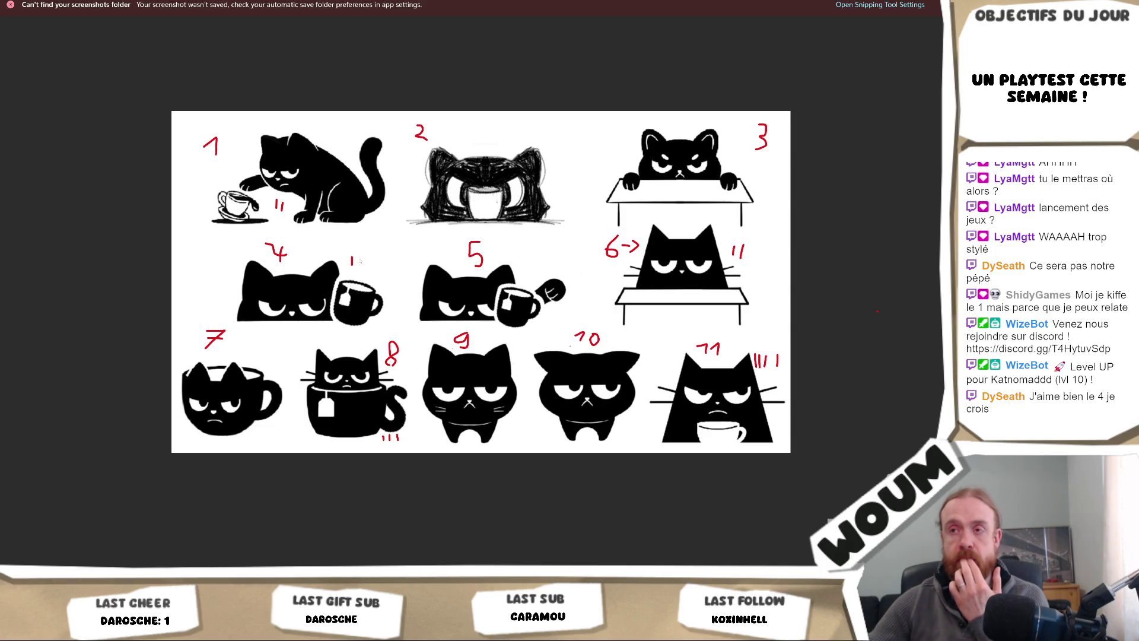
Step: Add a second red tally mark beside cat 4
{"action": "left_click_drag", "start_coordinate": [358, 256], "coordinate": [359, 265]}
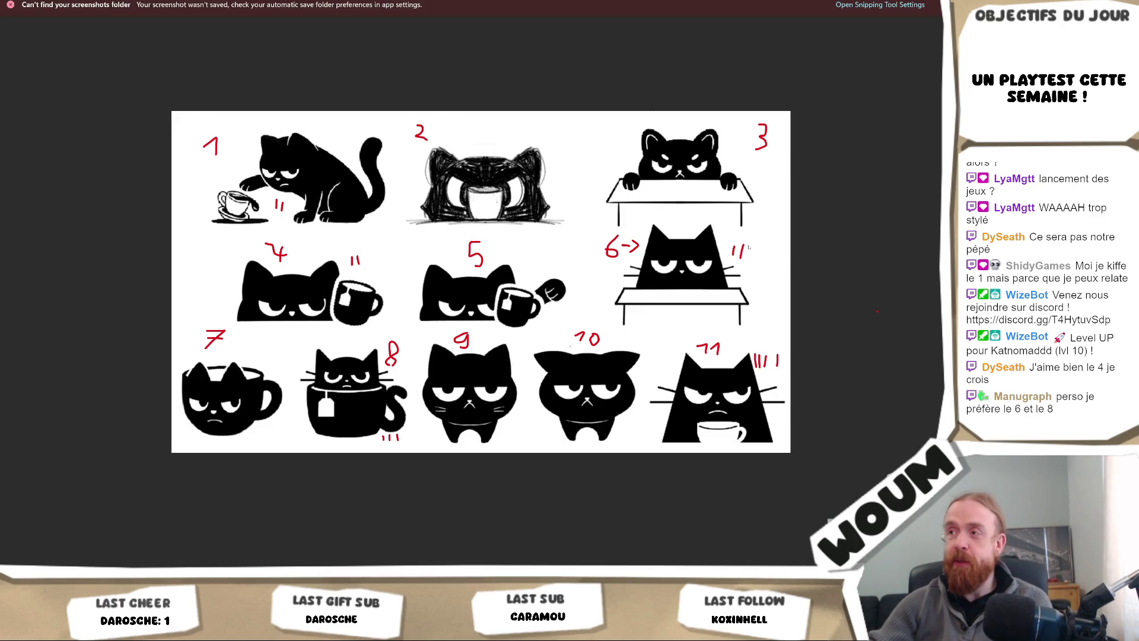
Step: Add a third red tally mark beside cat 6 and a fourth under cat 8
{"action": "left_click_drag", "start_coordinate": [752, 246], "coordinate": [748, 262]}
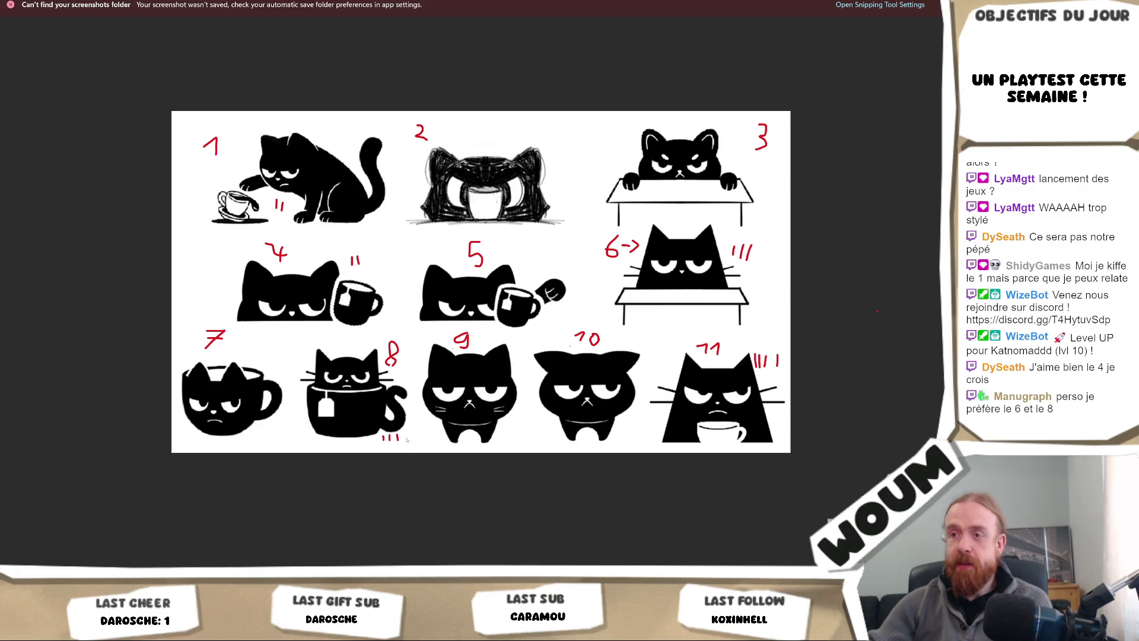
{"action": "left_click_drag", "start_coordinate": [407, 432], "coordinate": [406, 443]}
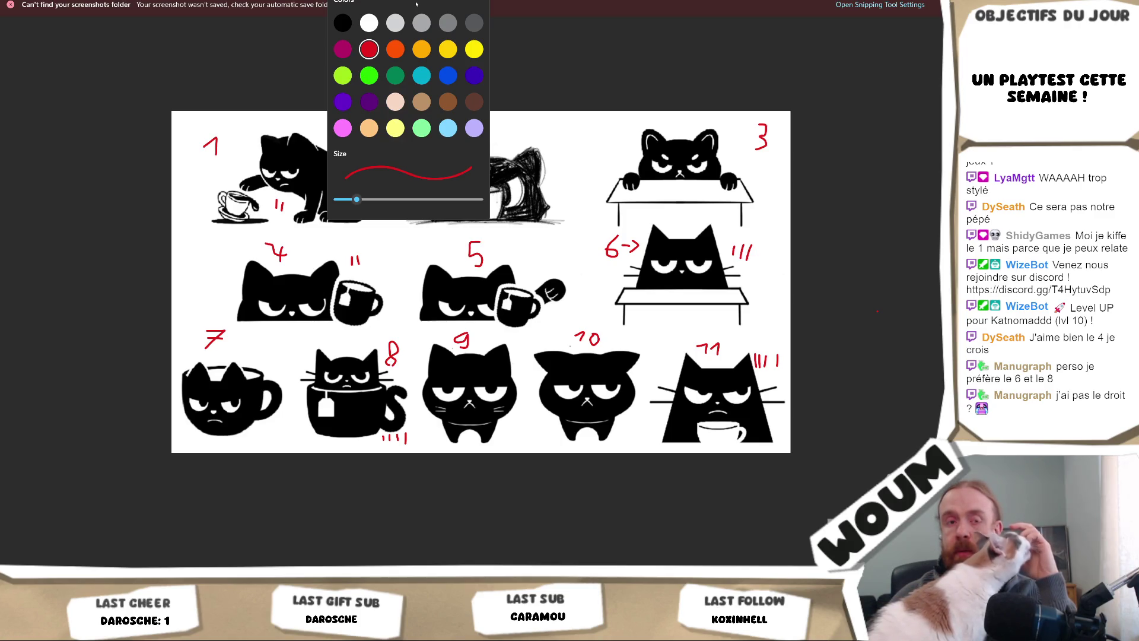
{"action": "left_click", "coordinate": [350, 505]}
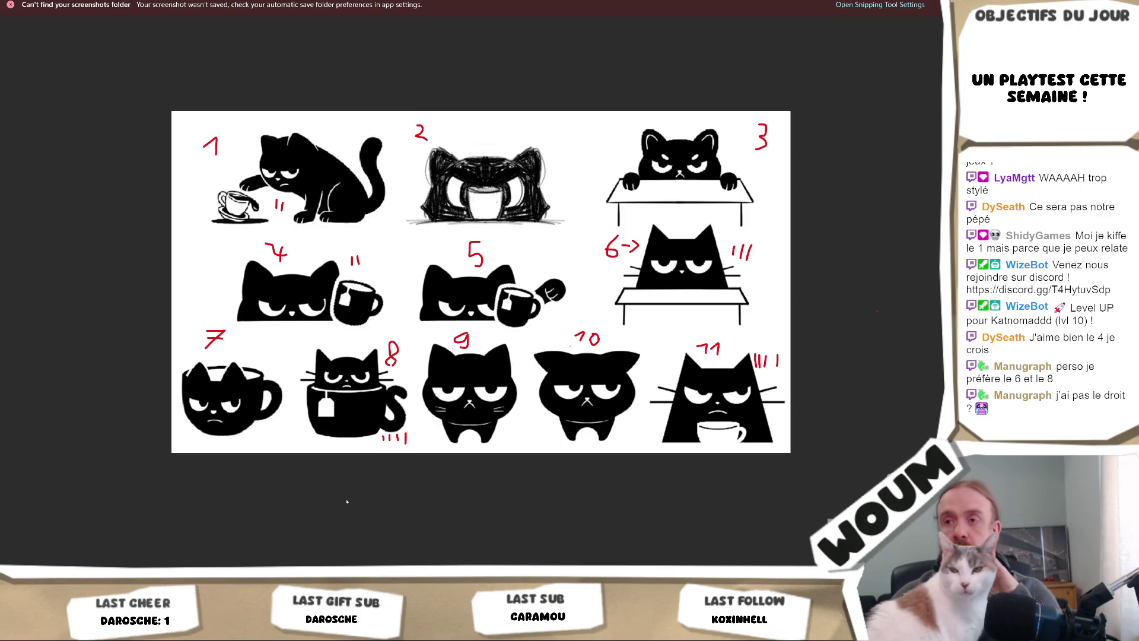
{"action": "left_click", "coordinate": [368, 7]}
{"action": "key", "text": "Escape"}
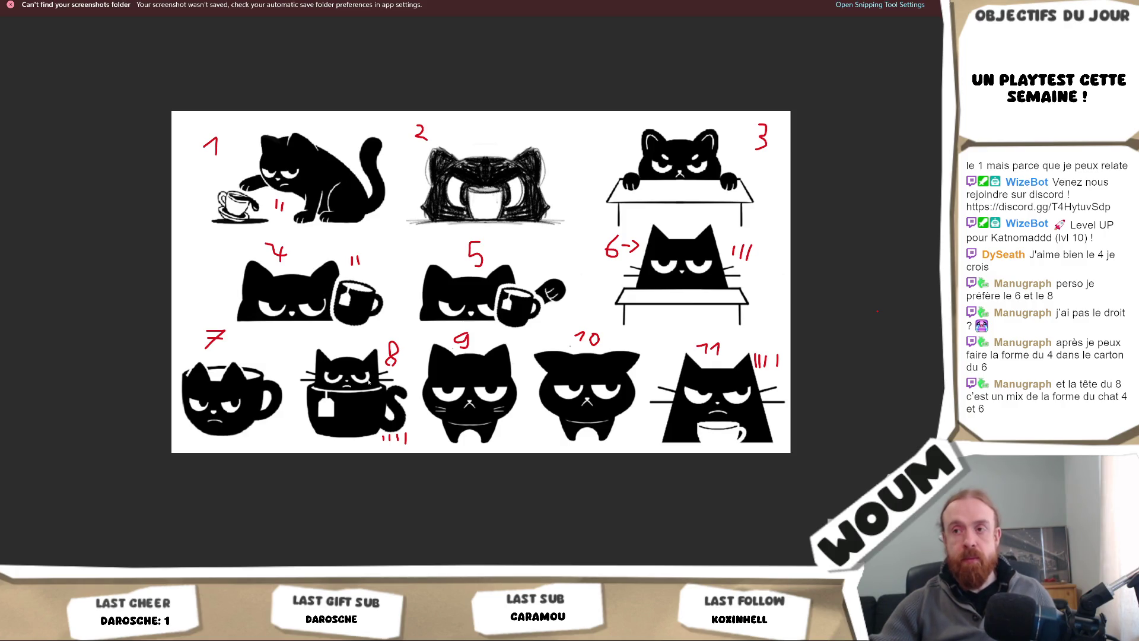
Step: Switch the pen to black and draw a short stroke up cat 8's left edge
{"action": "left_click", "coordinate": [408, 1]}
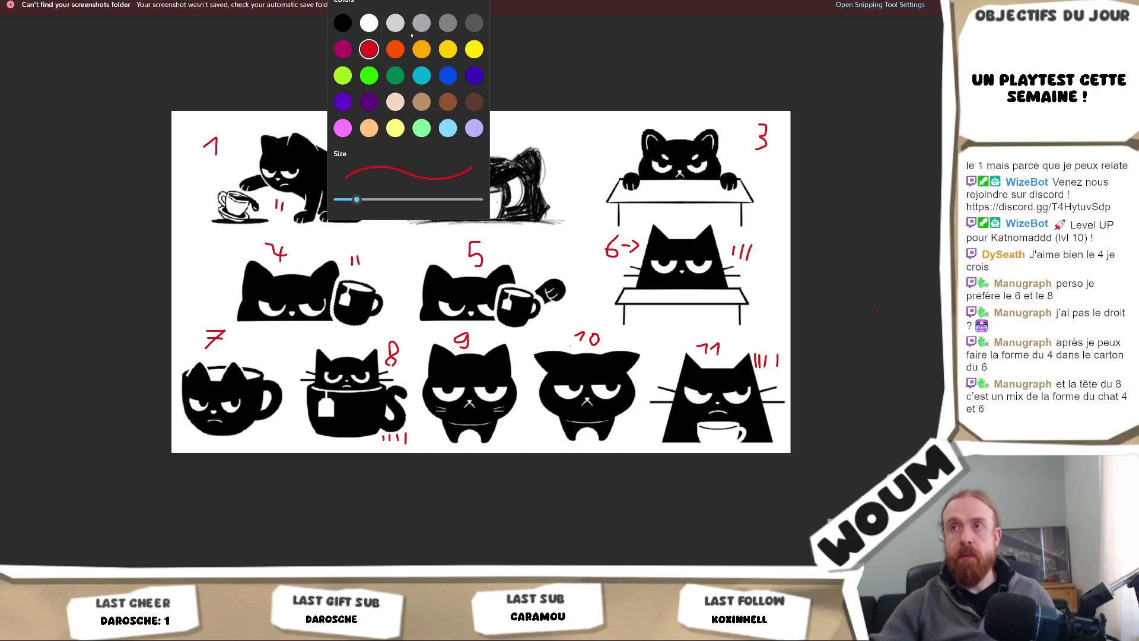
{"action": "left_click", "coordinate": [340, 26]}
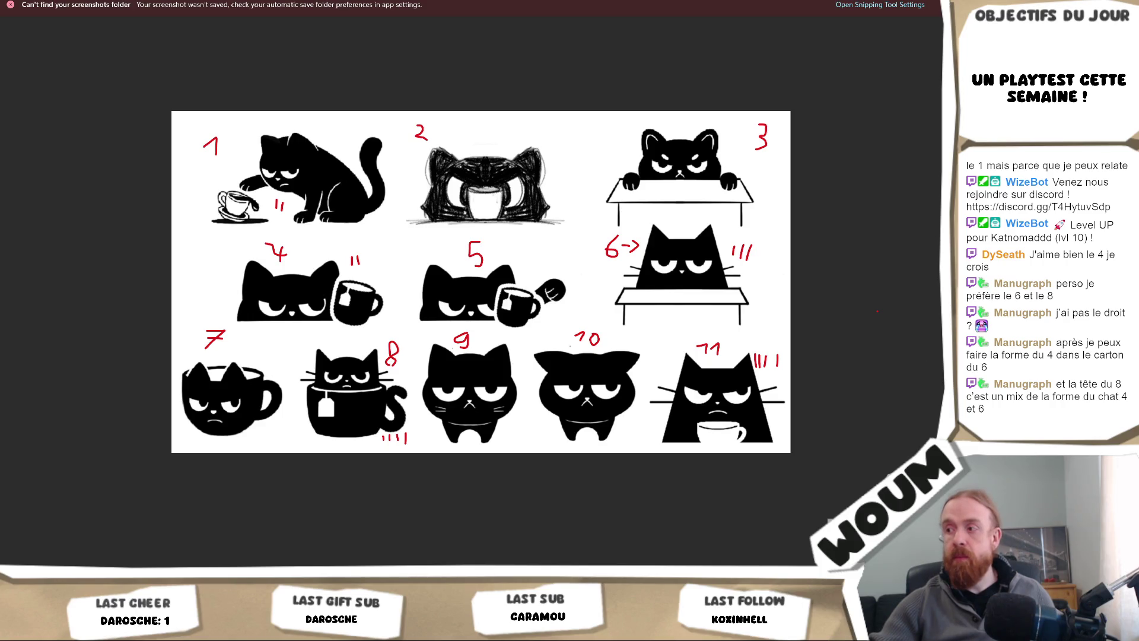
{"action": "left_click_drag", "start_coordinate": [306, 408], "coordinate": [309, 371]}
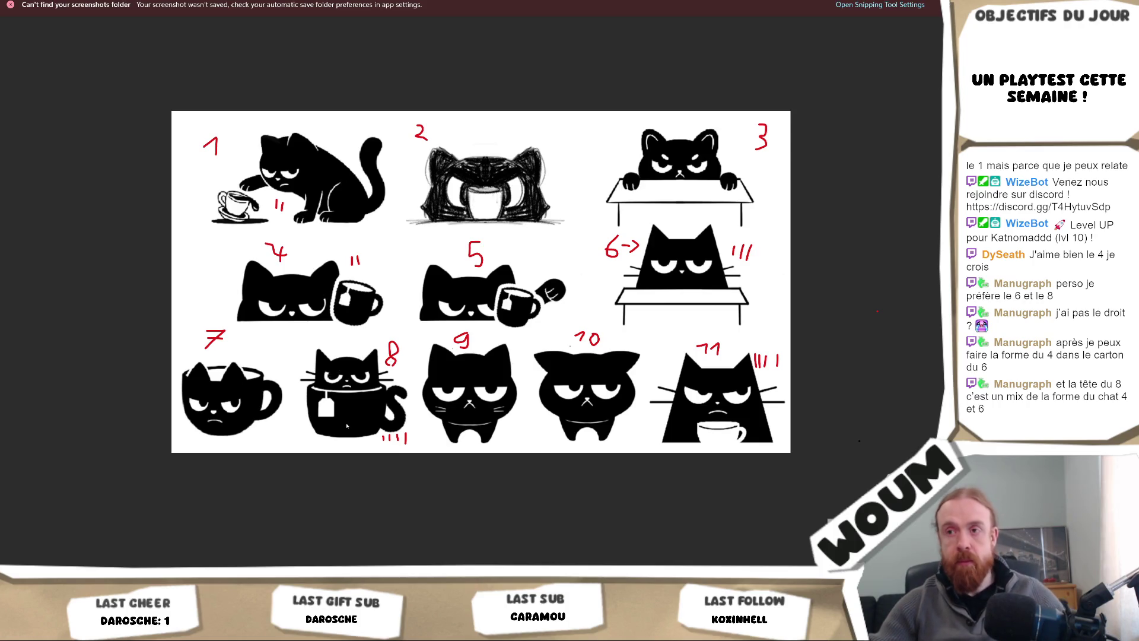
{"action": "right_click", "coordinate": [340, 404]}
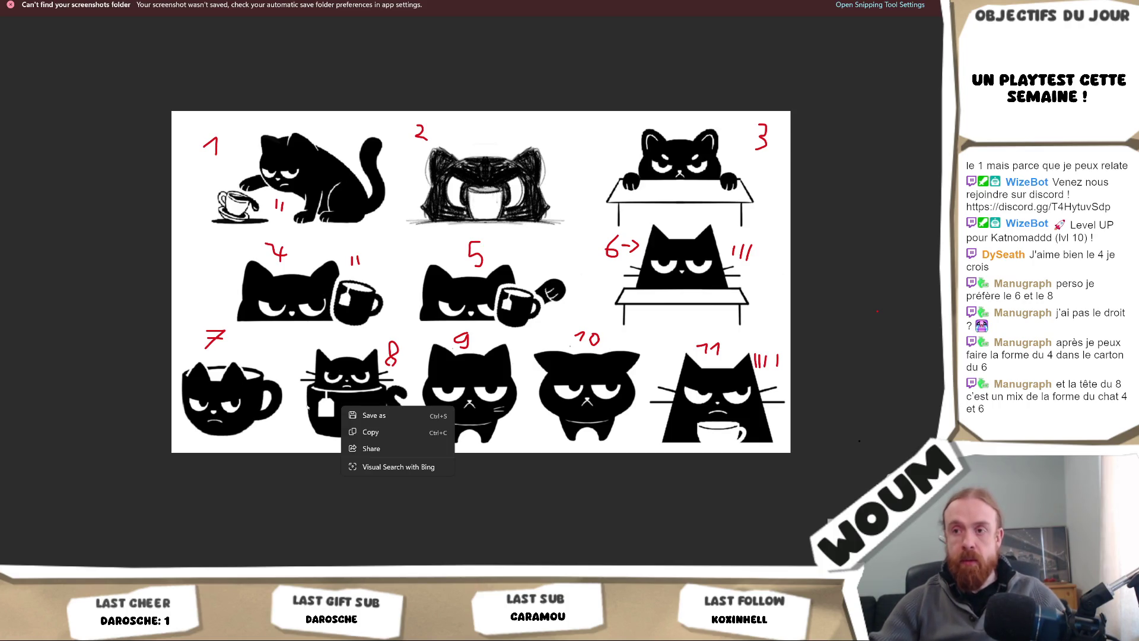
{"action": "left_click", "coordinate": [104, 407]}
{"action": "scroll", "coordinate": [420, 442], "scroll_direction": "up", "scroll_amount": 2}
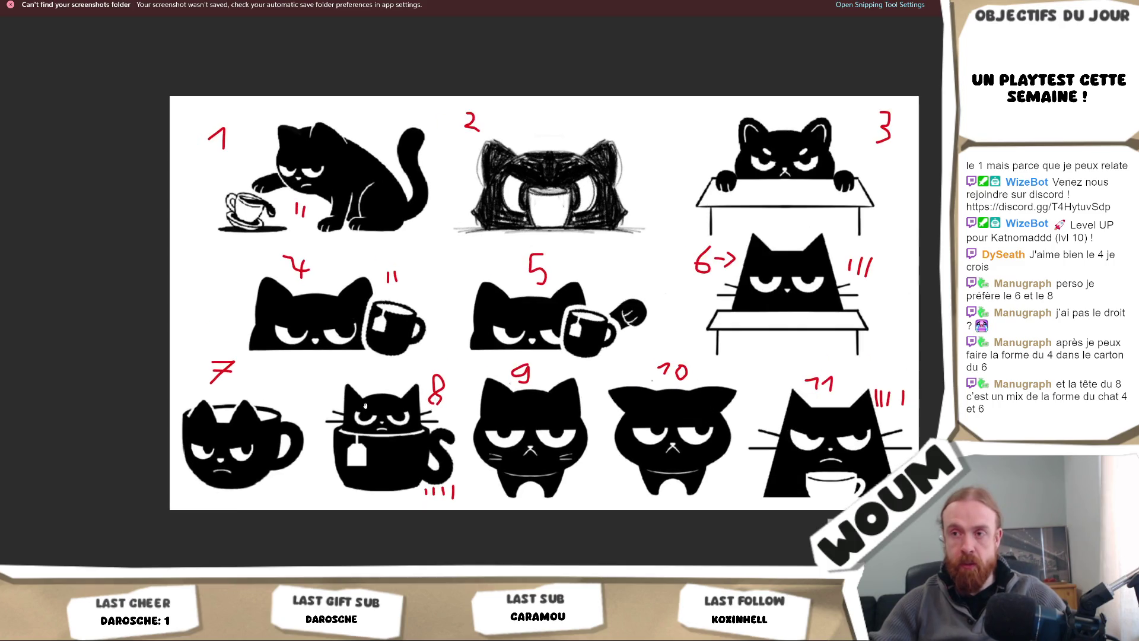
Step: Draw a black stroke over cat 8's head, undo it, and redraw it from the left ear
{"action": "scroll", "coordinate": [419, 442], "scroll_direction": "down", "scroll_amount": 2}
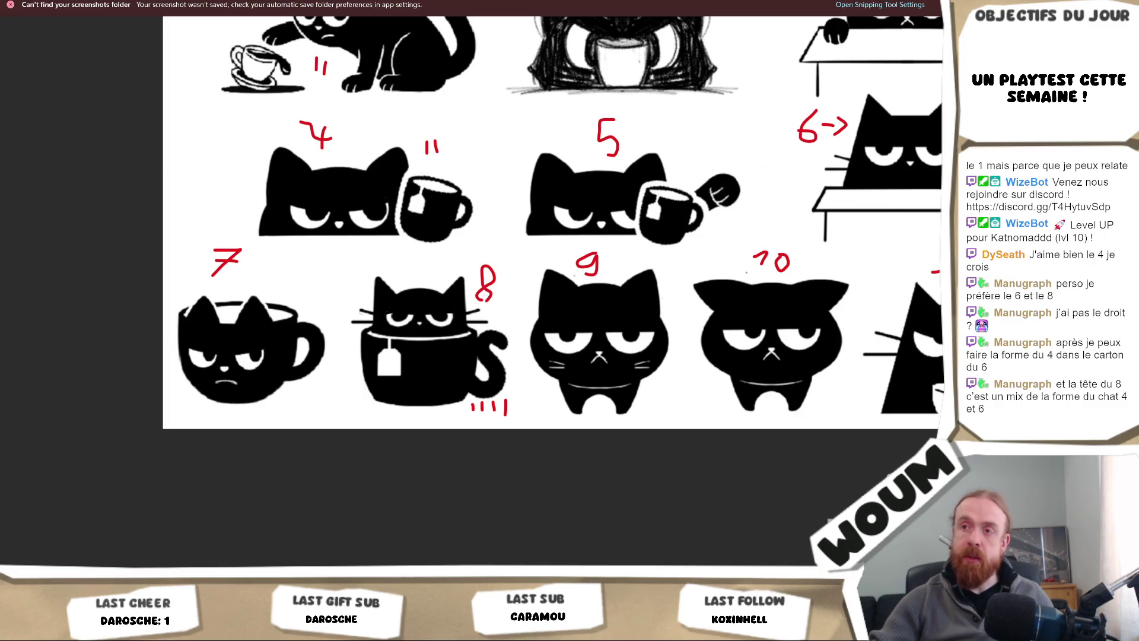
{"action": "mouse_move", "coordinate": [370, 304]}
{"action": "left_mouse_down"}
{"action": "mouse_move", "coordinate": [373, 283]}
{"action": "mouse_move", "coordinate": [402, 298]}
{"action": "mouse_move", "coordinate": [381, 289]}
{"action": "left_mouse_up"}
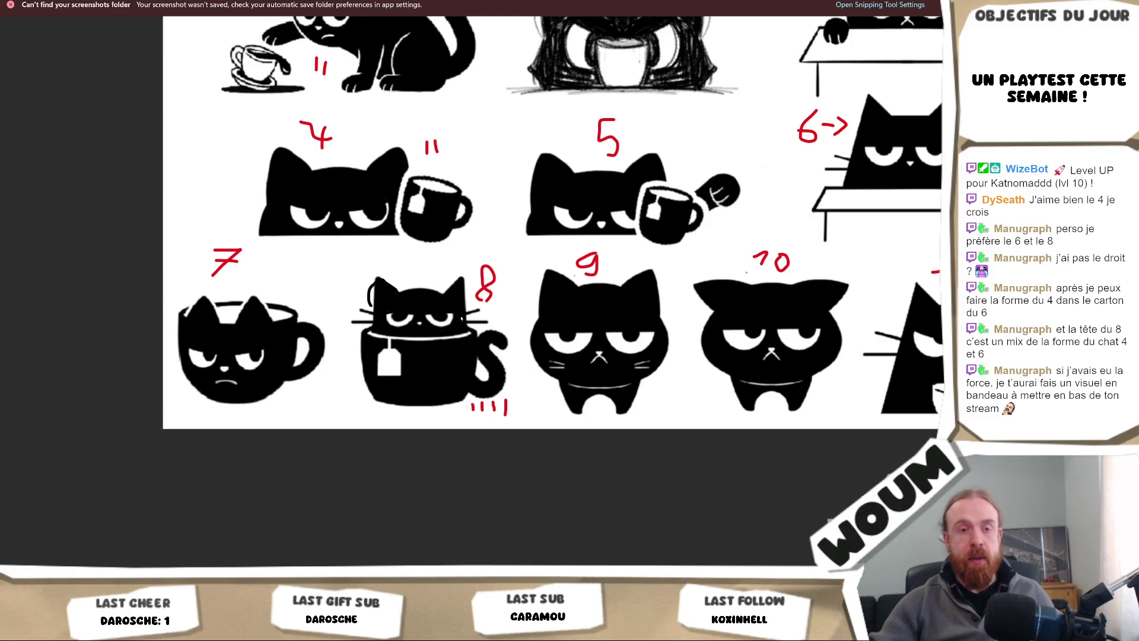
{"action": "key", "text": "ctrl+z"}
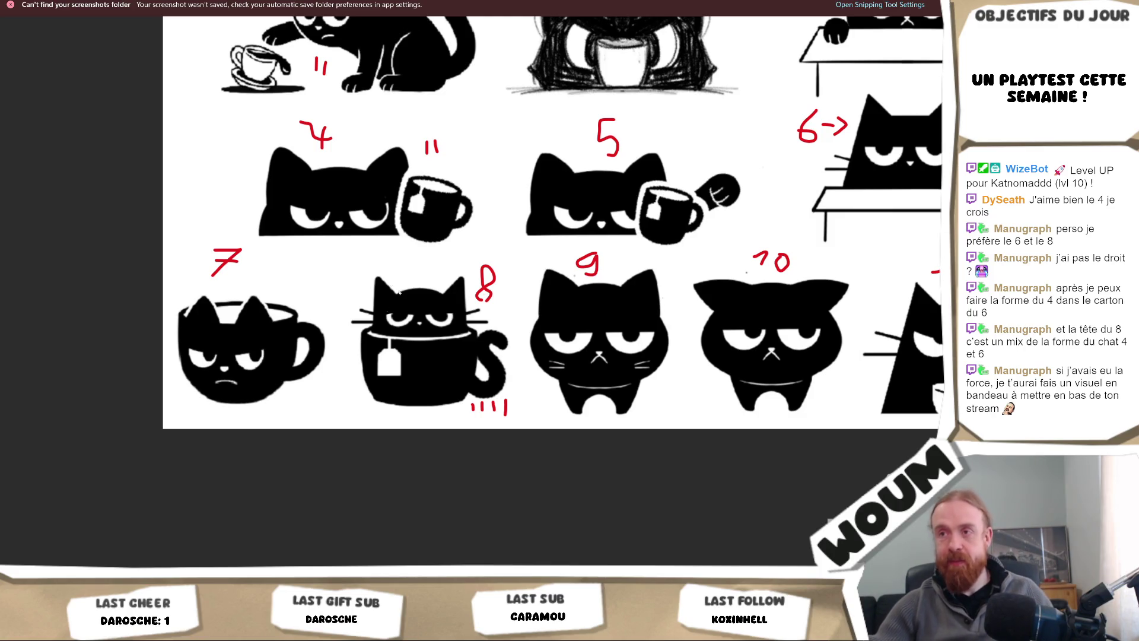
{"action": "left_click_drag", "start_coordinate": [381, 279], "coordinate": [399, 298]}
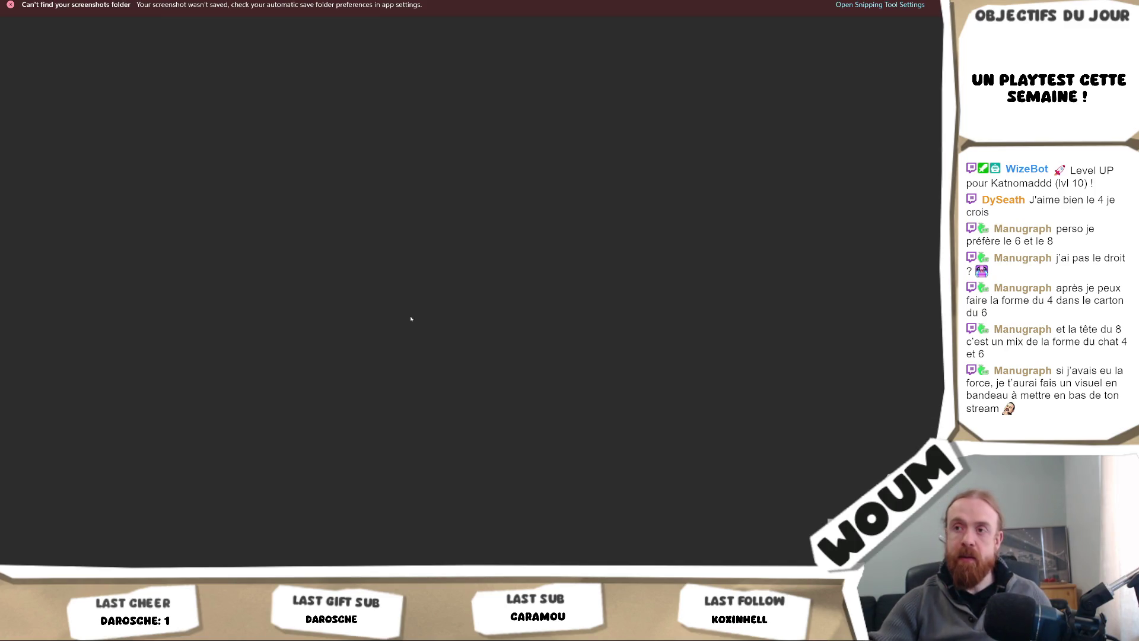
Step: Zoom out until the whole sheet of cats 1 through 11 fits the window
{"action": "scroll", "coordinate": [474, 311], "scroll_direction": "down", "scroll_amount": 2}
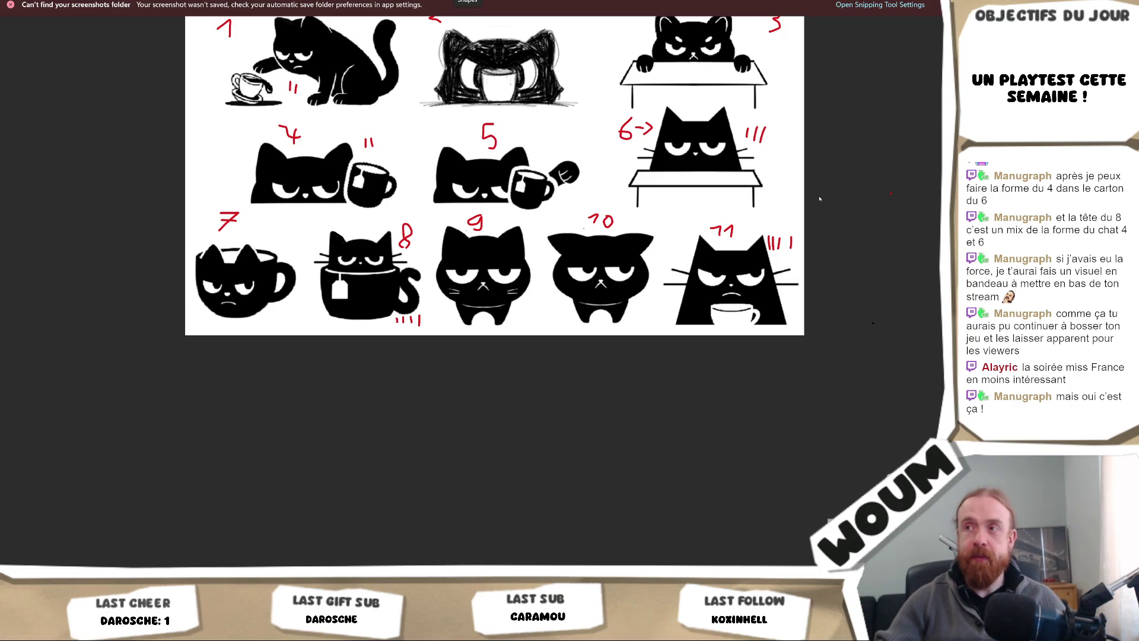
{"action": "right_click", "coordinate": [834, 231]}
{"action": "left_click", "coordinate": [836, 190]}
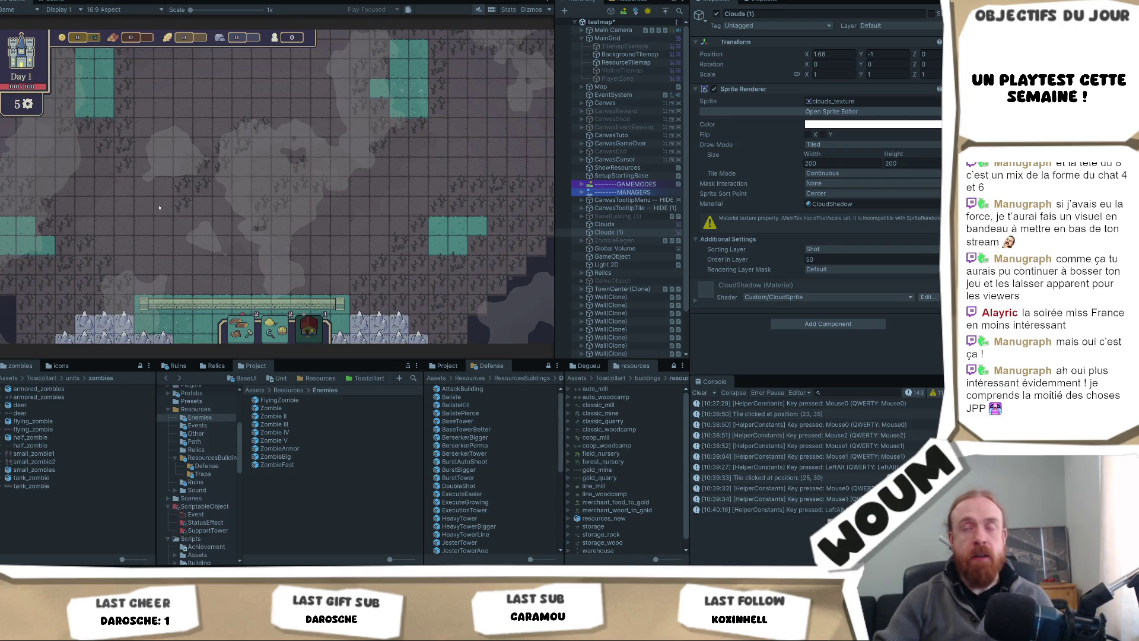
Step: Click a game map tile, then bring the IMG_2230.png cat-sketch picture forward
{"action": "left_click", "coordinate": [270, 249]}
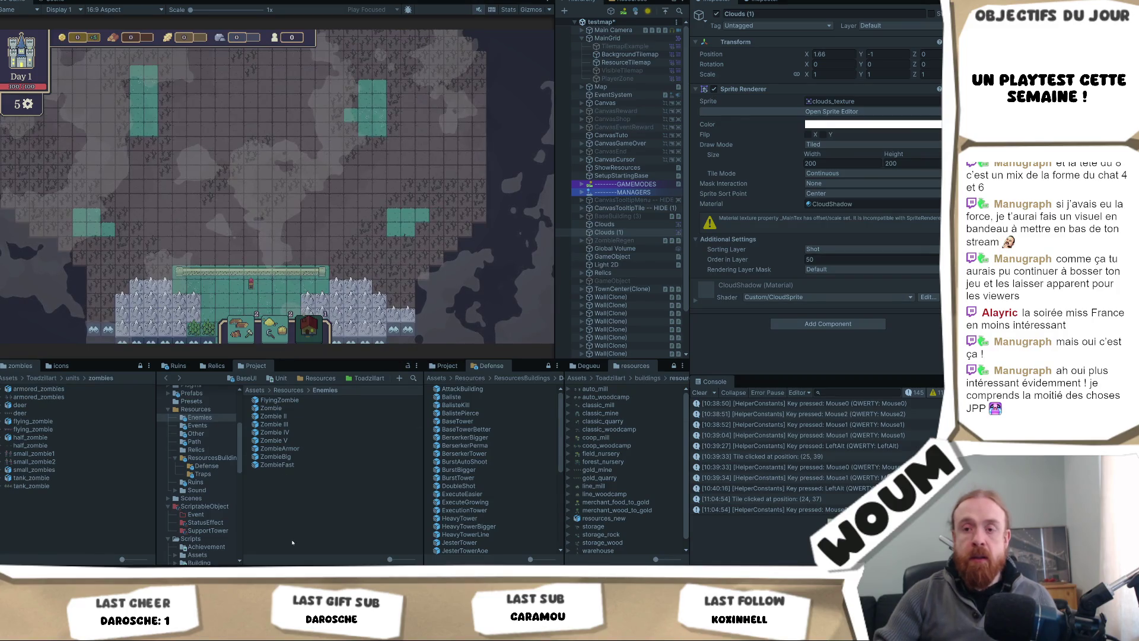
{"action": "mouse_move", "coordinate": [301, 570]}
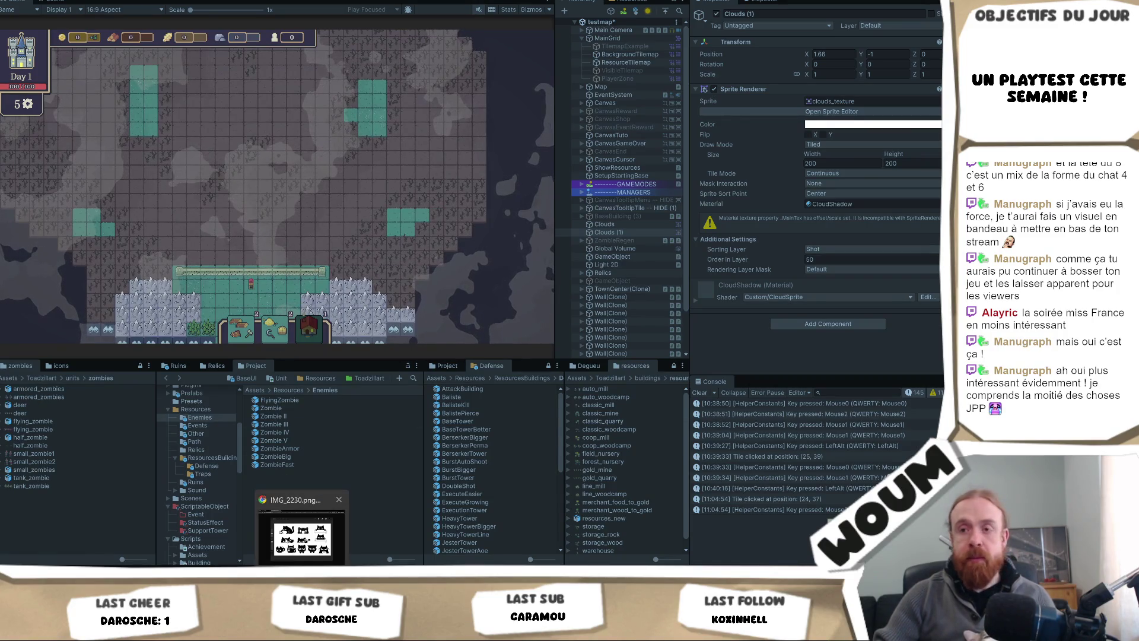
{"action": "left_click", "coordinate": [302, 531]}
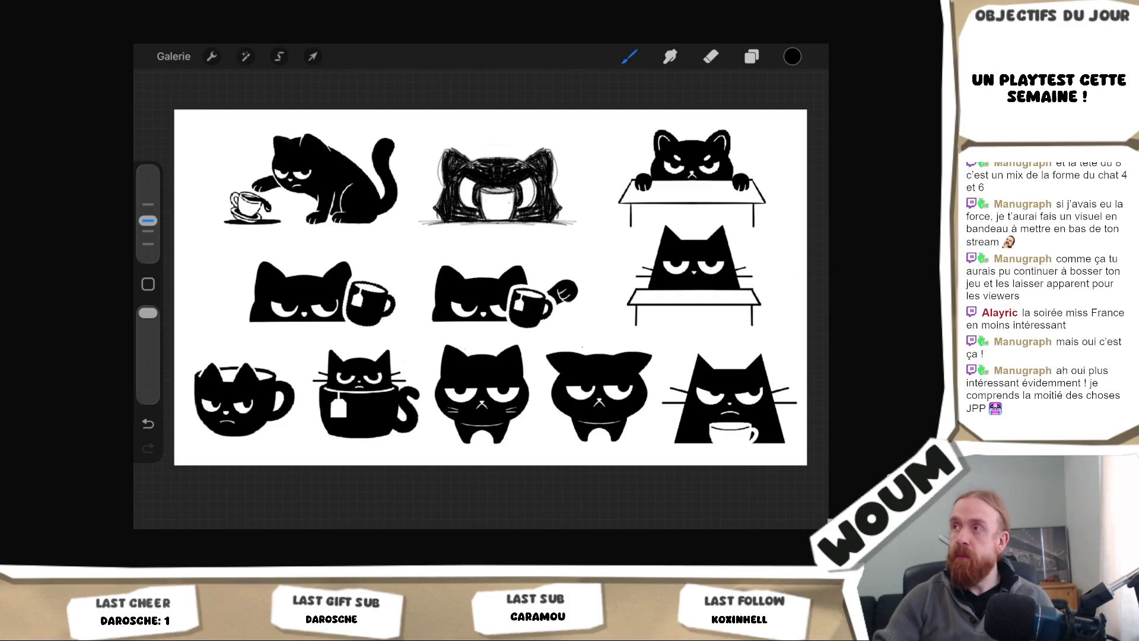
Step: Switch back to the Unity editor showing the testmap scene with its CloudShadow layer
{"action": "key", "text": "alt+Tab"}
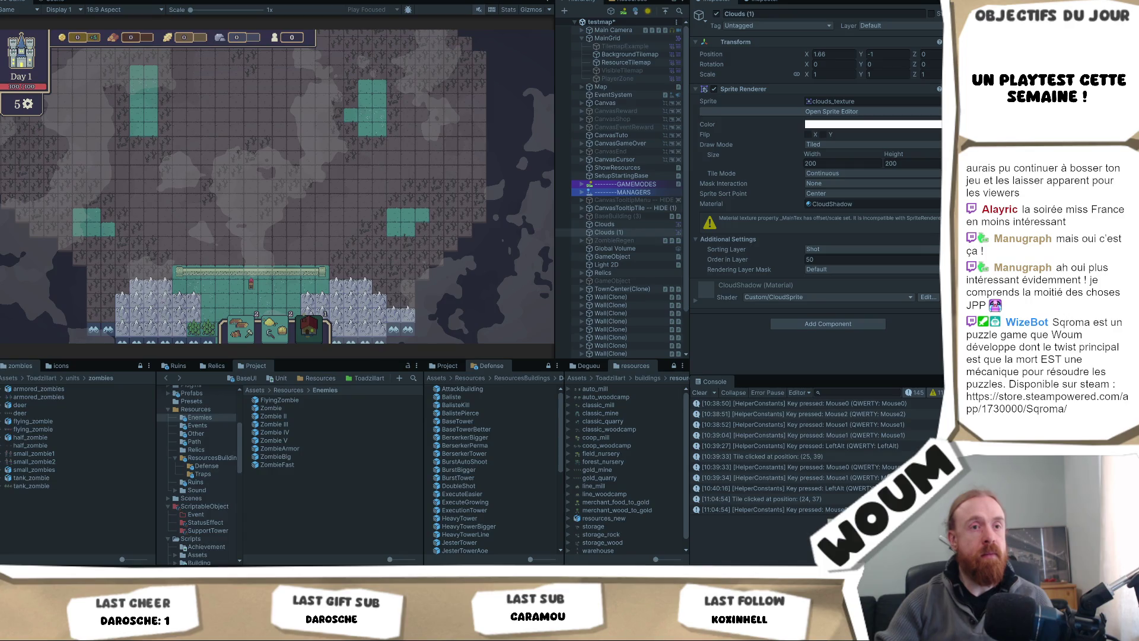
Step: Click the map tile at (24, 36) in the running testmap game
{"action": "left_click", "coordinate": [284, 232]}
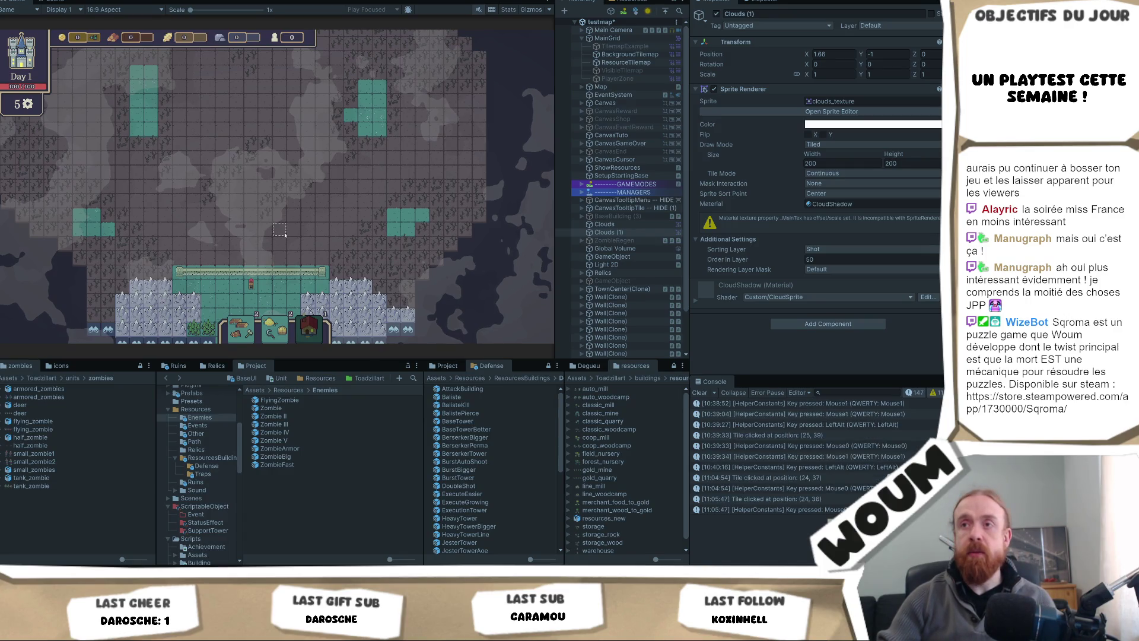
{"action": "scroll", "coordinate": [279, 237], "scroll_direction": "up", "scroll_amount": 2}
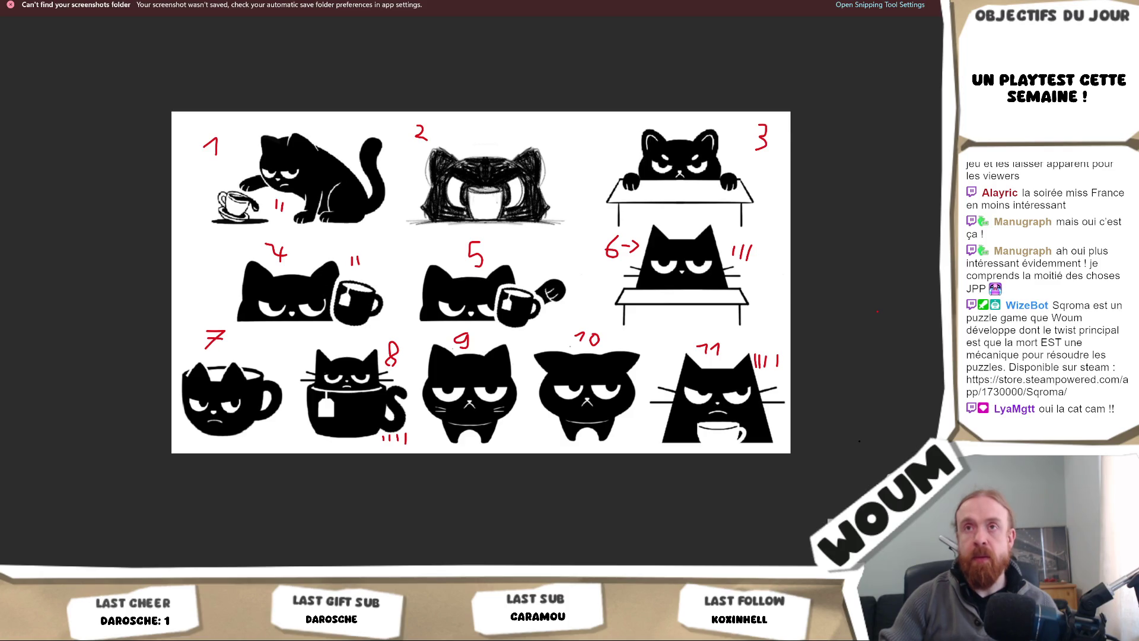
Step: Switch the pen colour to white and test it on cat 8, undoing the trial stroke
{"action": "left_click", "coordinate": [409, 1]}
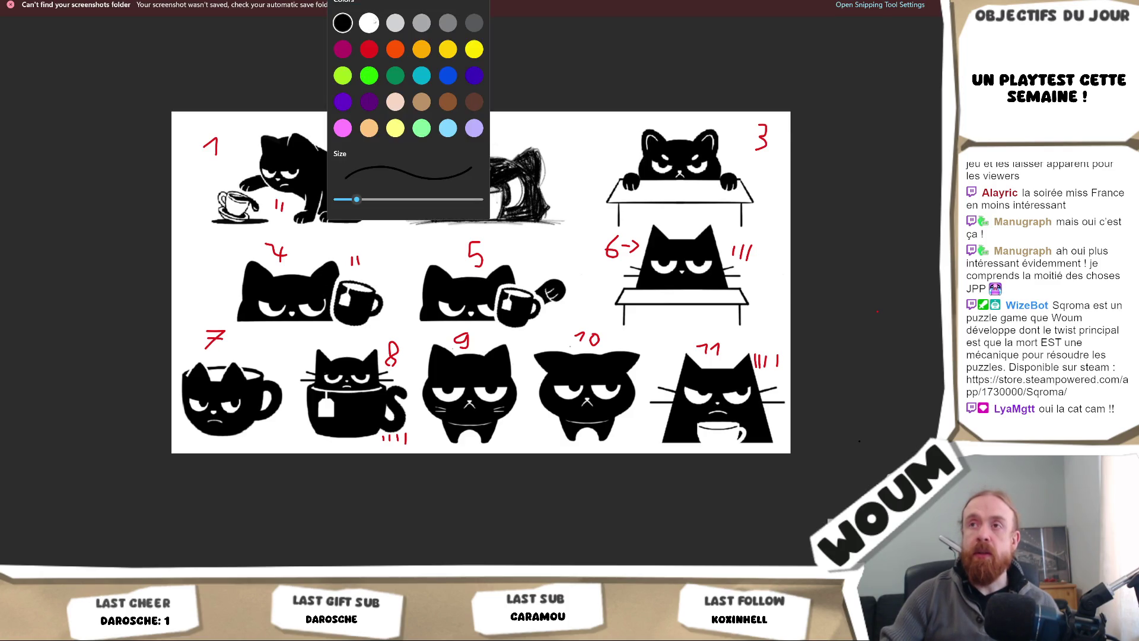
{"action": "left_click", "coordinate": [368, 23]}
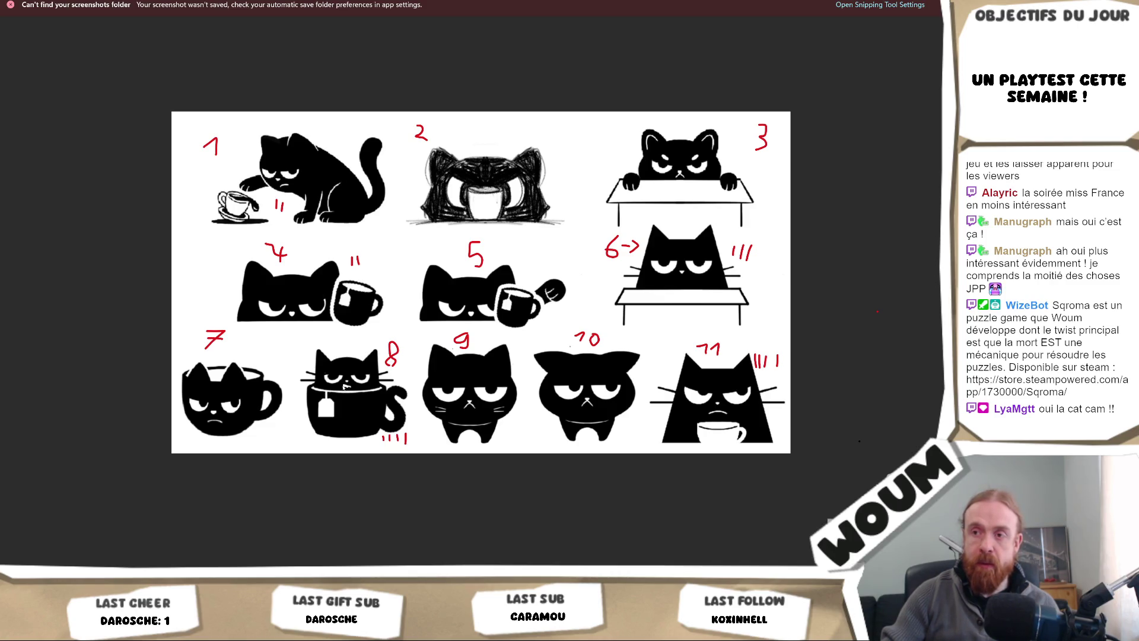
{"action": "left_click_drag", "start_coordinate": [342, 387], "coordinate": [349, 391]}
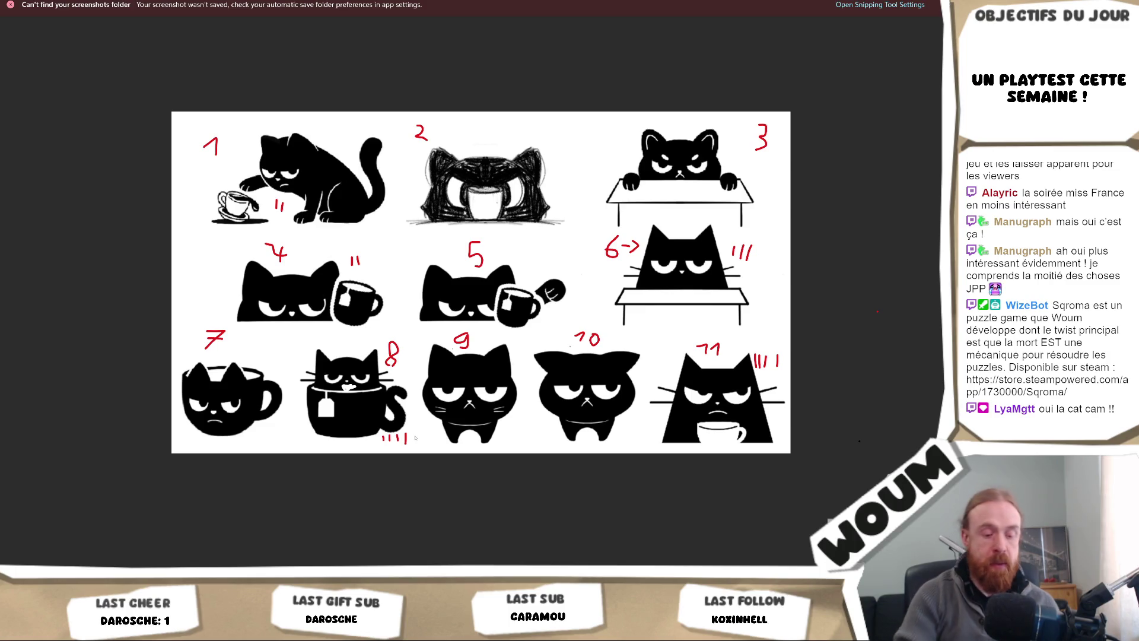
{"action": "key", "text": "ctrl+z"}
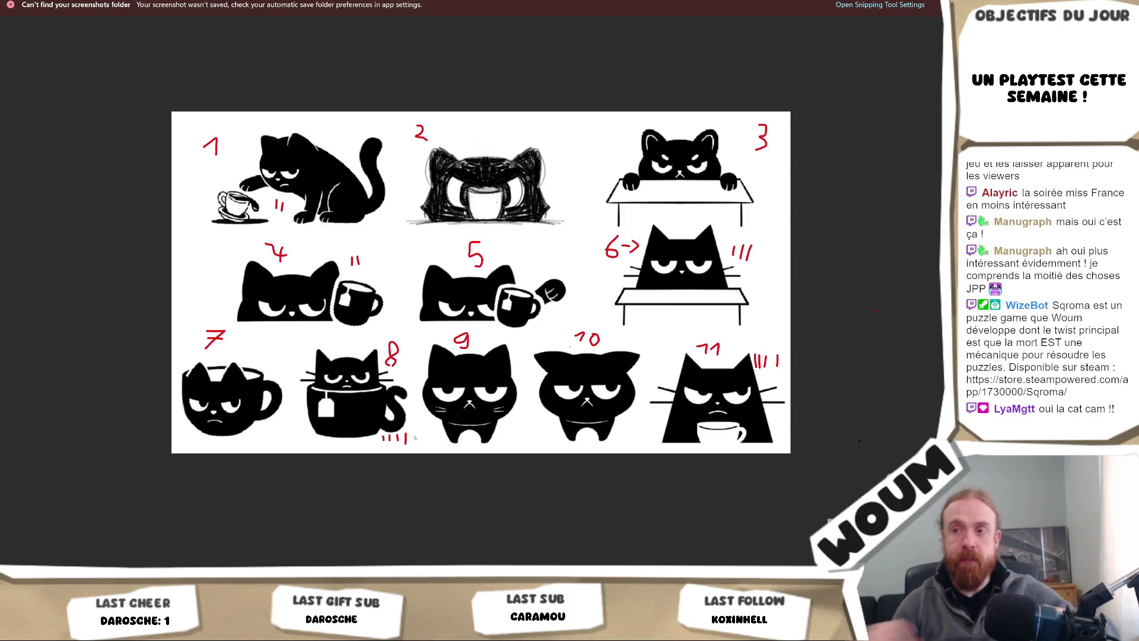
Step: Zoom into cat 8 and cover its frowning mouth with two white pen strokes, then zoom out
{"action": "scroll", "coordinate": [416, 438], "scroll_direction": "up", "scroll_amount": 2}
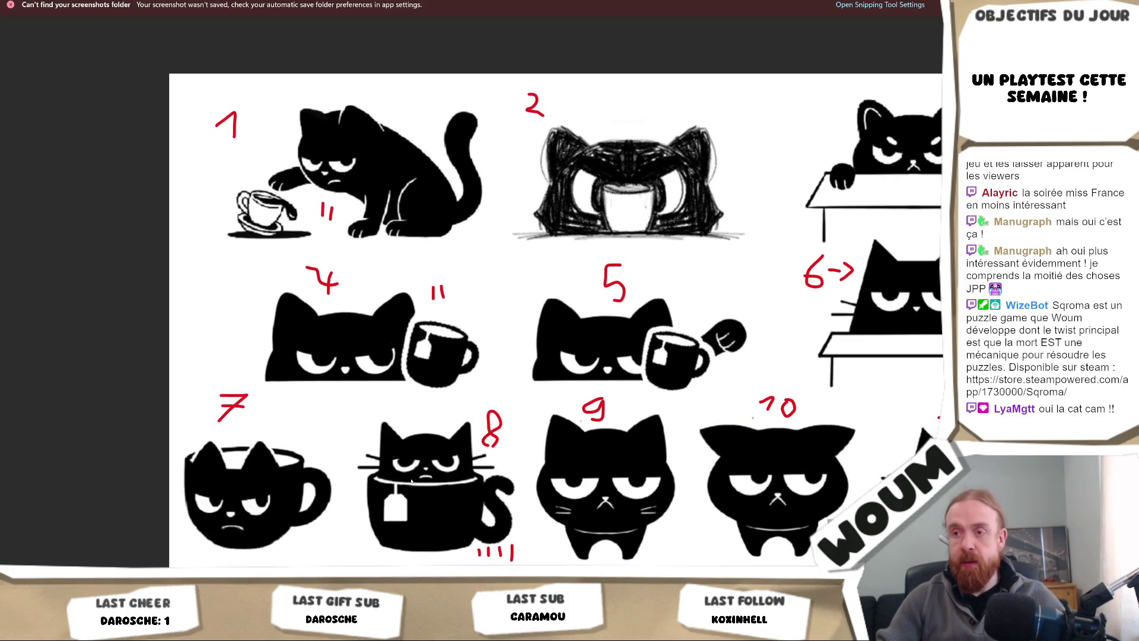
{"action": "scroll", "coordinate": [424, 480], "scroll_direction": "up", "scroll_amount": 1}
{"action": "left_click_drag", "start_coordinate": [424, 481], "coordinate": [496, 249]}
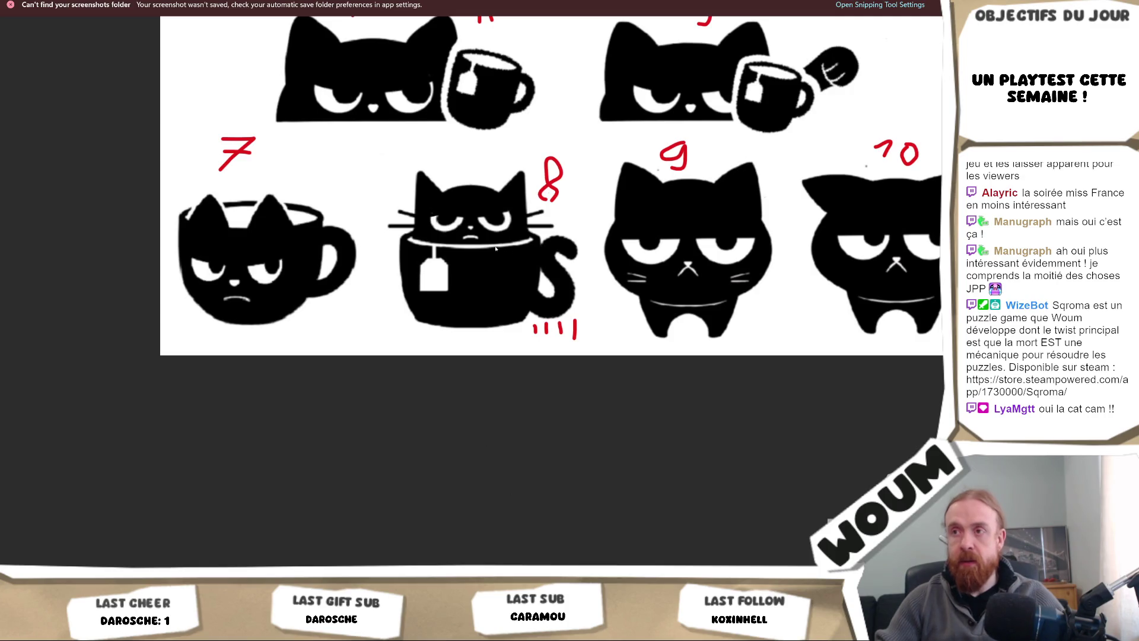
{"action": "scroll", "coordinate": [465, 239], "scroll_direction": "up", "scroll_amount": 3}
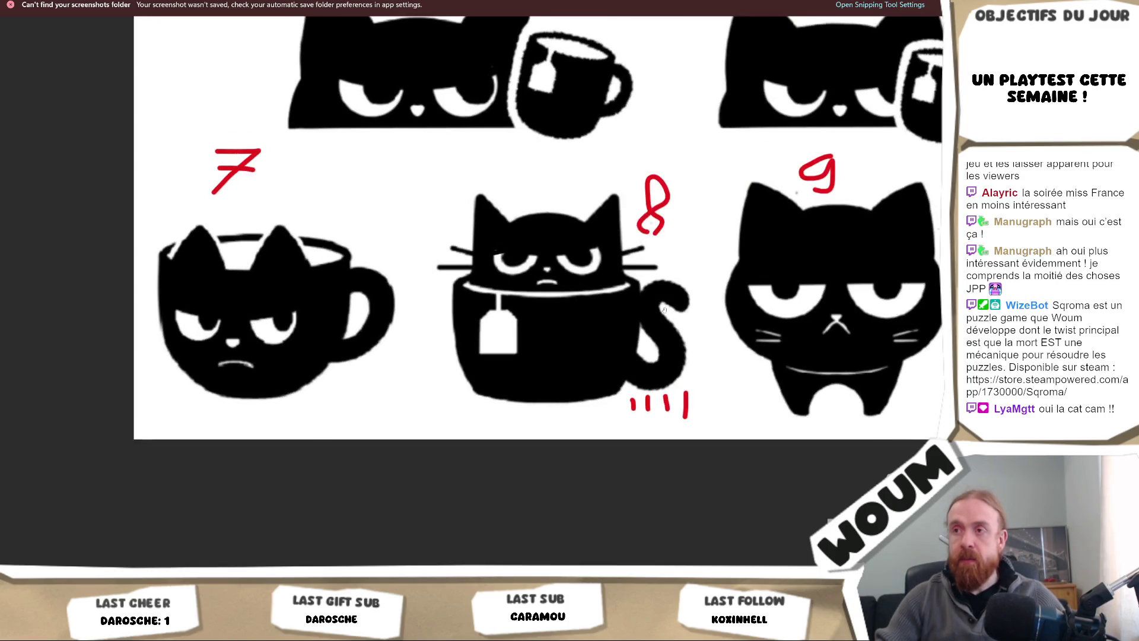
{"action": "mouse_move", "coordinate": [633, 347]}
{"action": "left_mouse_down"}
{"action": "mouse_move", "coordinate": [660, 356]}
{"action": "mouse_move", "coordinate": [636, 347]}
{"action": "mouse_move", "coordinate": [664, 345]}
{"action": "left_mouse_up"}
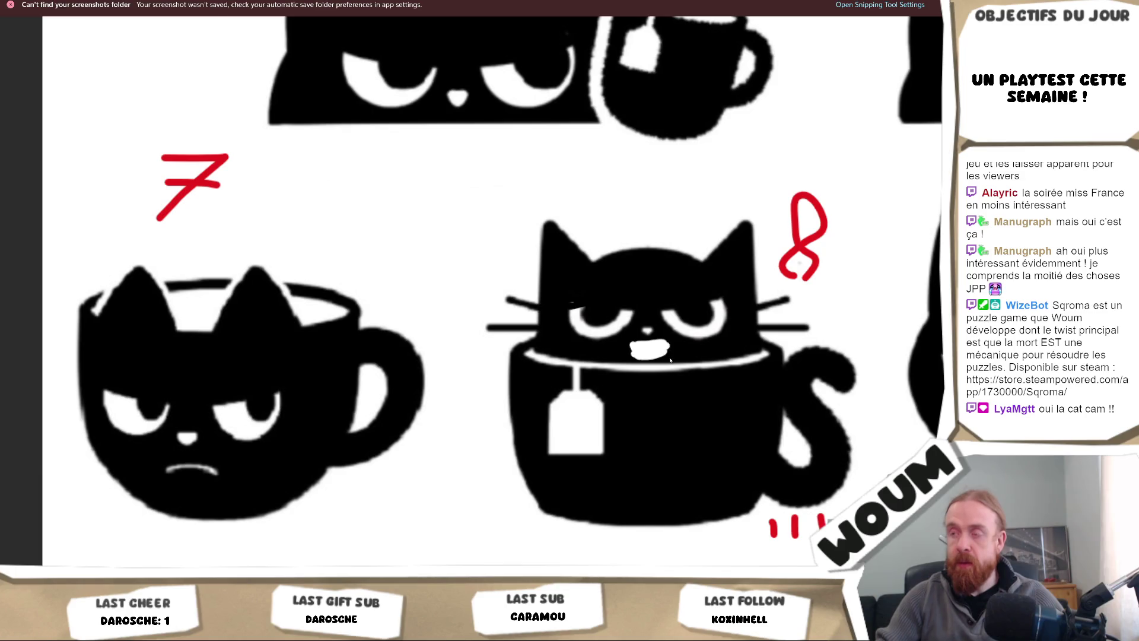
{"action": "scroll", "coordinate": [669, 344], "scroll_direction": "down", "scroll_amount": 5}
{"action": "scroll", "coordinate": [668, 333], "scroll_direction": "down", "scroll_amount": 3}
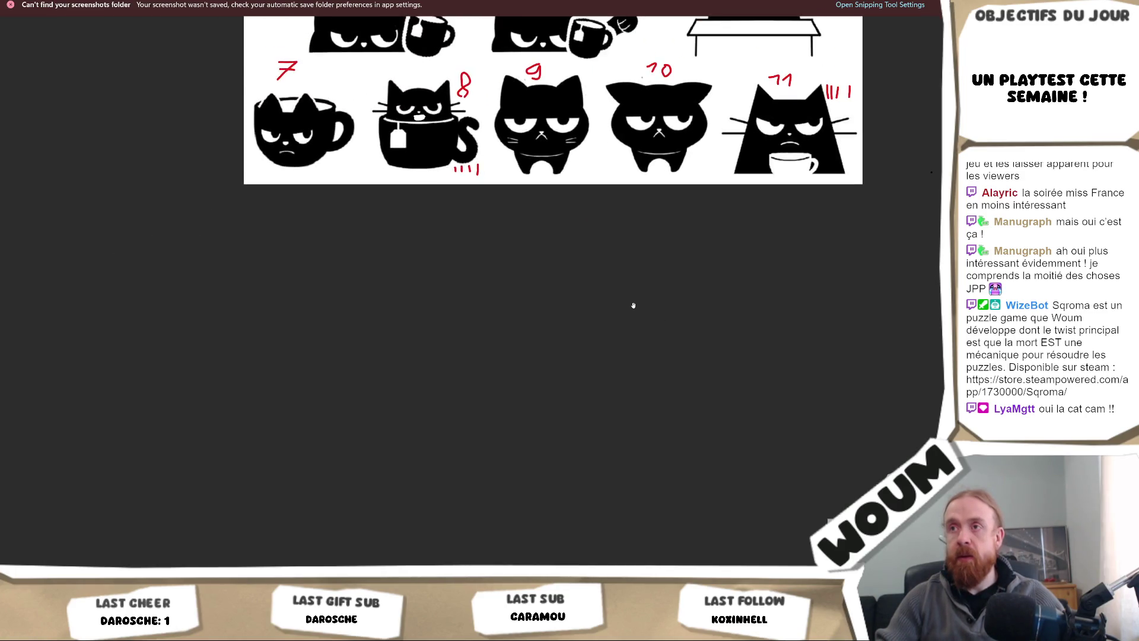
{"action": "scroll", "coordinate": [573, 291], "scroll_direction": "up", "scroll_amount": 8}
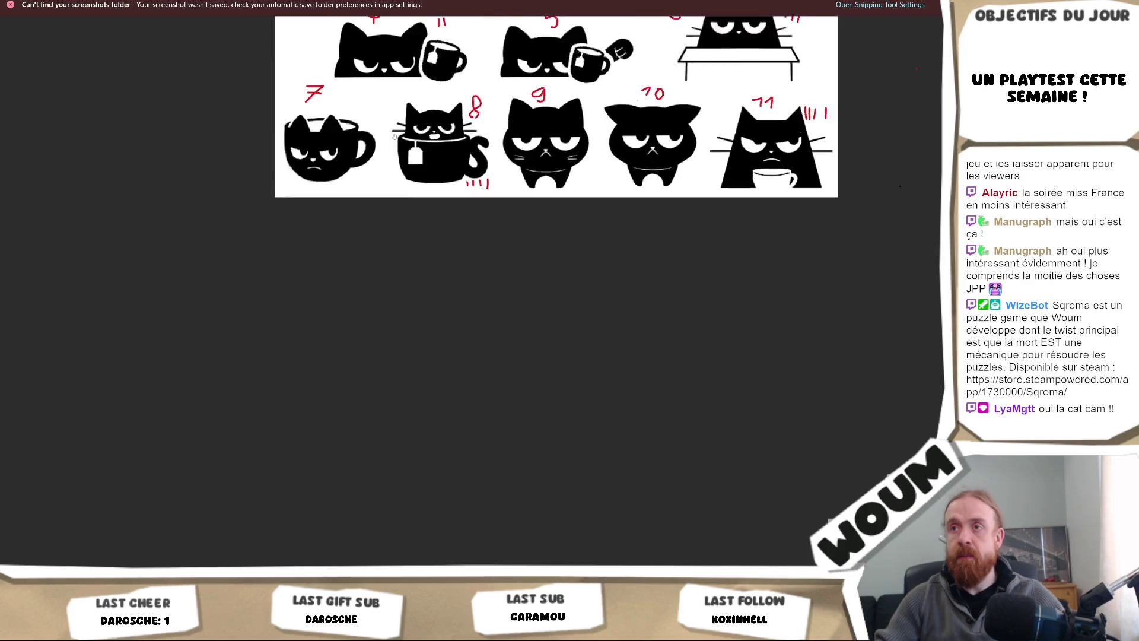
{"action": "scroll", "coordinate": [692, 233], "scroll_direction": "up", "scroll_amount": 1}
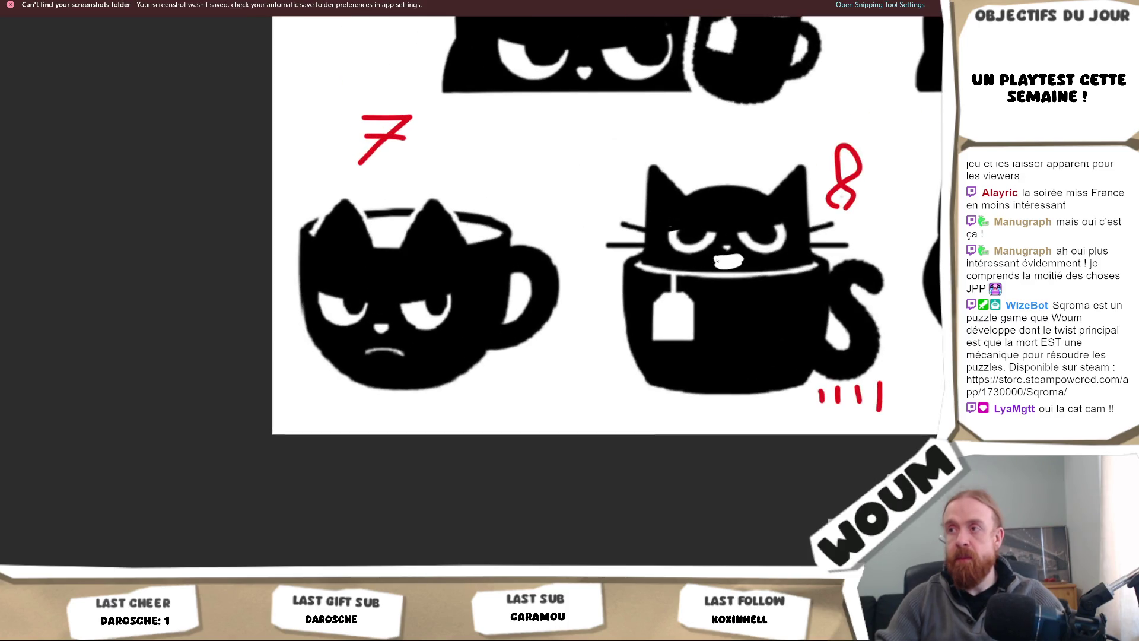
{"action": "mouse_move", "coordinate": [717, 265]}
{"action": "left_mouse_down"}
{"action": "mouse_move", "coordinate": [734, 265]}
{"action": "mouse_move", "coordinate": [723, 264]}
{"action": "left_mouse_up"}
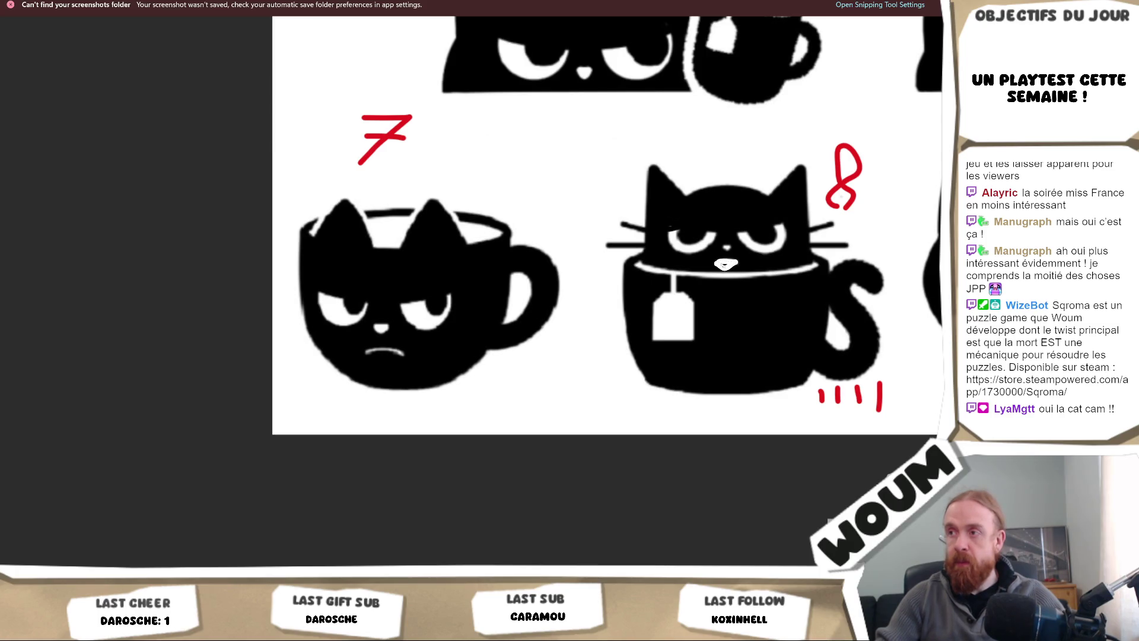
{"action": "scroll", "coordinate": [727, 264], "scroll_direction": "down", "scroll_amount": 6}
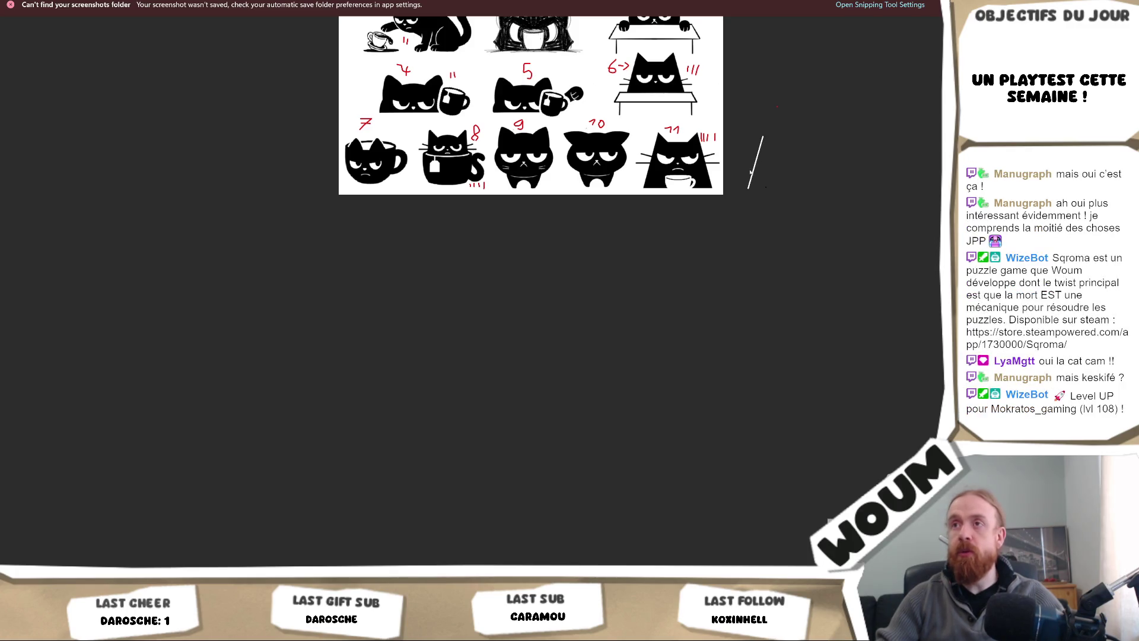
Step: Dismiss the snip's context menu and draw white freehand lines on the dark canvas right of the sheet
{"action": "right_click", "coordinate": [796, 207]}
{"action": "left_click", "coordinate": [801, 158]}
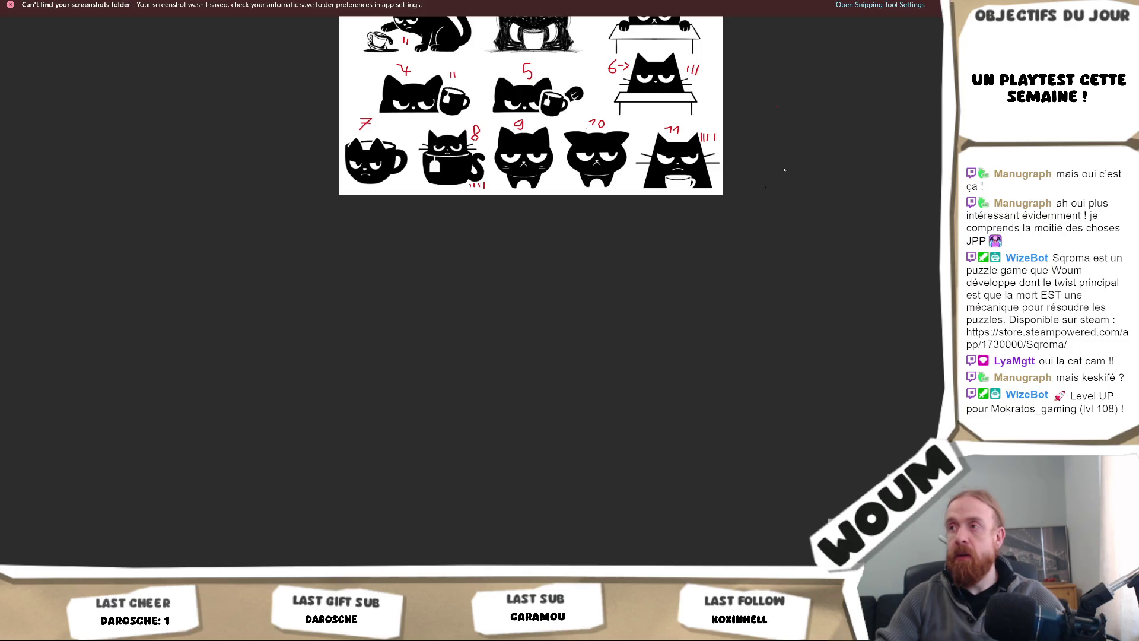
{"action": "left_click_drag", "start_coordinate": [780, 156], "coordinate": [769, 216]}
{"action": "left_click_drag", "start_coordinate": [769, 159], "coordinate": [752, 240]}
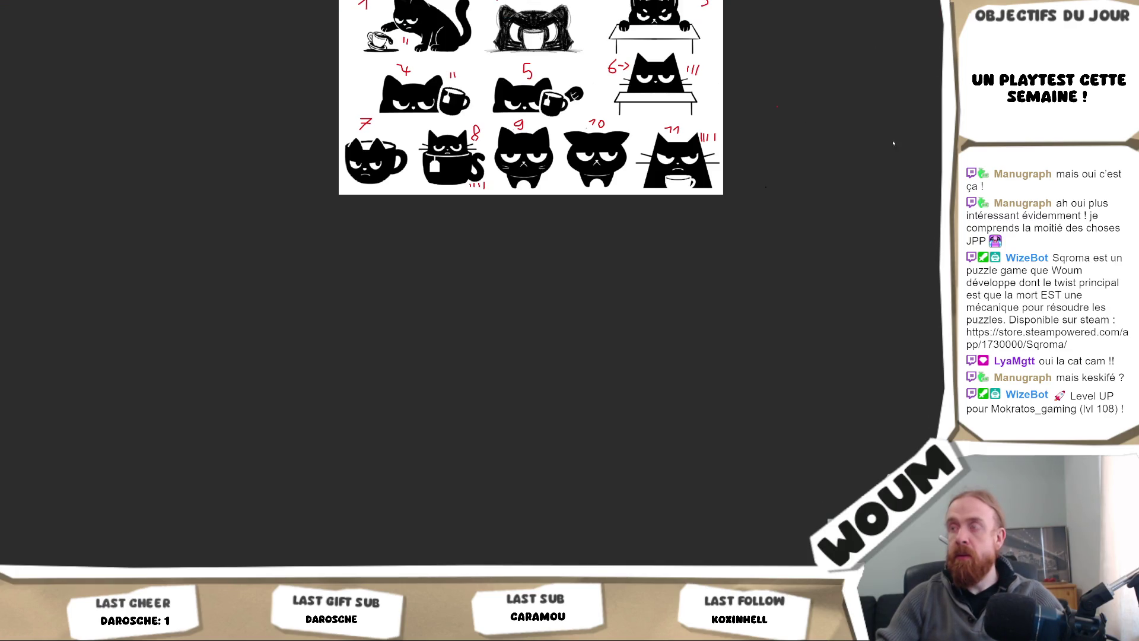
{"action": "left_click_drag", "start_coordinate": [798, 151], "coordinate": [771, 239]}
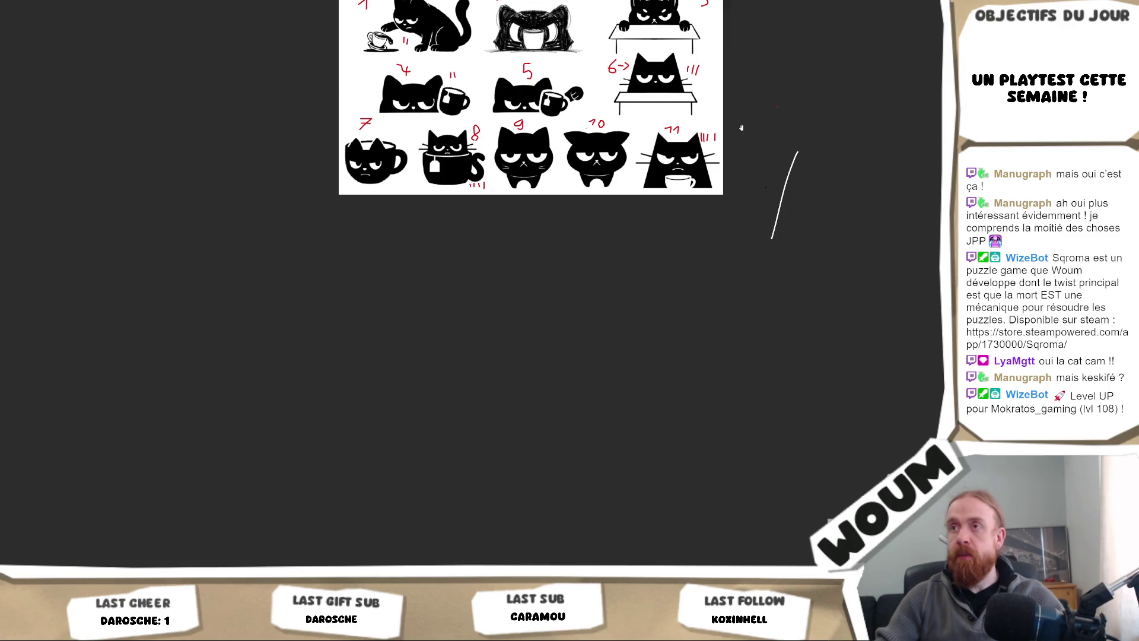
{"action": "scroll", "coordinate": [740, 134], "scroll_direction": "down", "scroll_amount": 1}
{"action": "scroll", "coordinate": [632, 25], "scroll_direction": "up", "scroll_amount": 2}
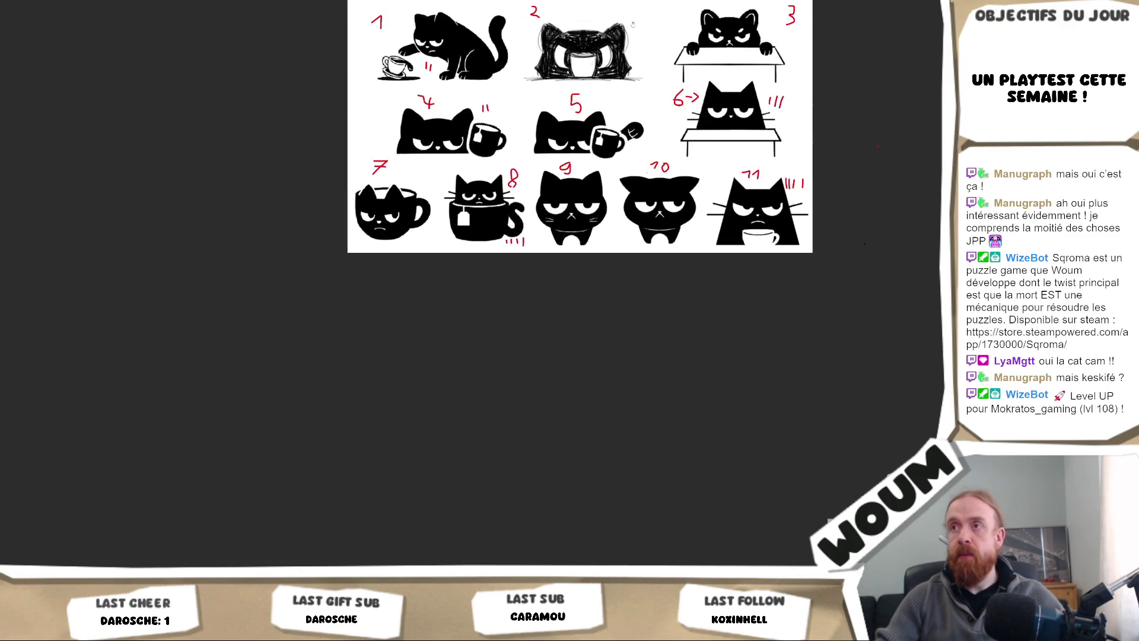
{"action": "scroll", "coordinate": [633, 24], "scroll_direction": "up", "scroll_amount": 1}
{"action": "scroll", "coordinate": [431, 473], "scroll_direction": "down", "scroll_amount": 1}
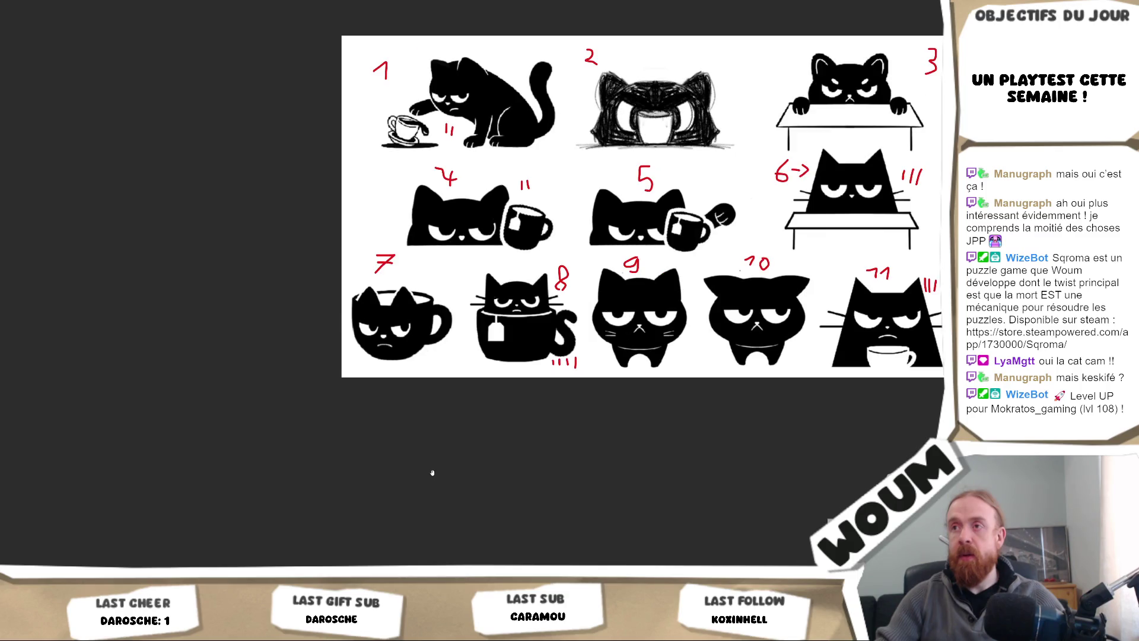
{"action": "scroll", "coordinate": [432, 473], "scroll_direction": "down", "scroll_amount": 2}
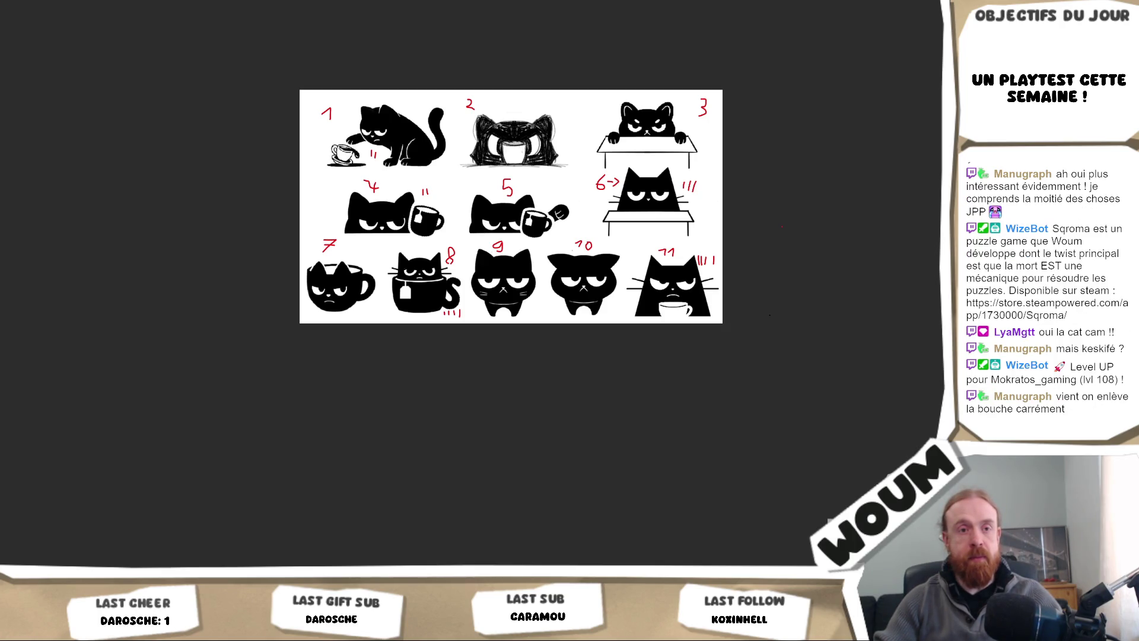
{"action": "scroll", "coordinate": [226, 104], "scroll_direction": "up", "scroll_amount": 1}
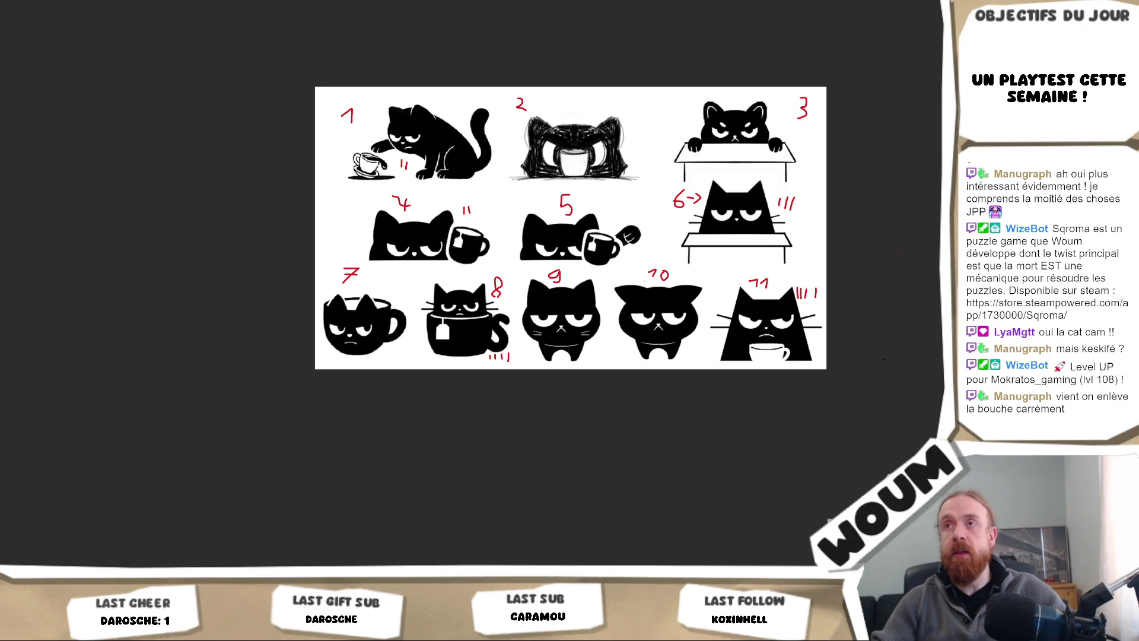
{"action": "scroll", "coordinate": [490, 326], "scroll_direction": "up", "scroll_amount": 2}
{"action": "scroll", "coordinate": [548, 386], "scroll_direction": "up", "scroll_amount": 1}
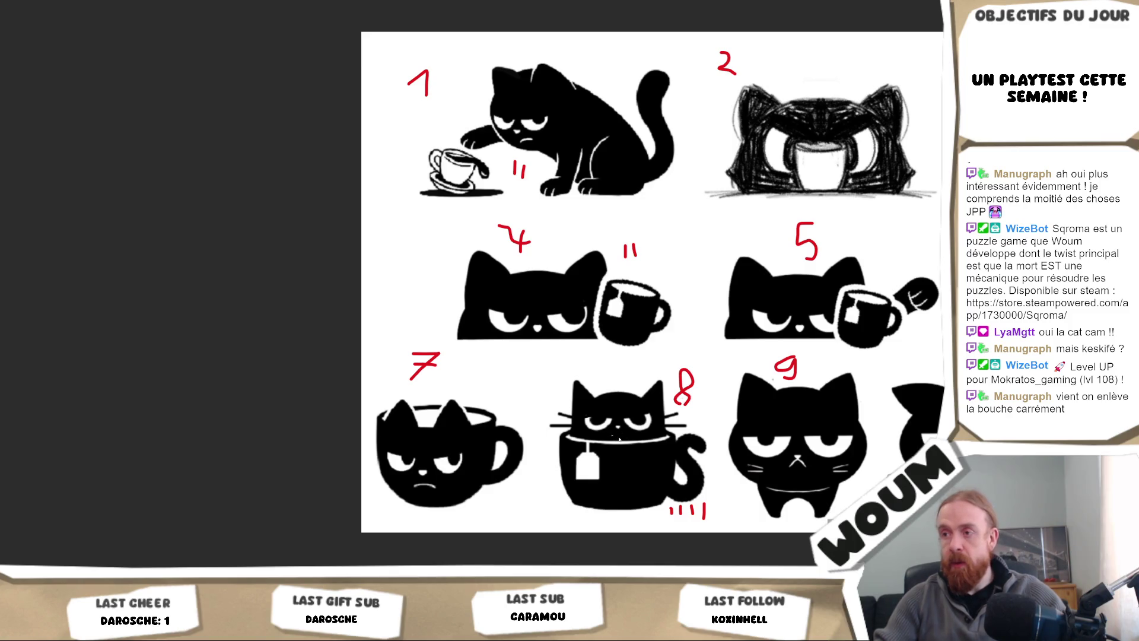
{"action": "scroll", "coordinate": [694, 448], "scroll_direction": "down", "scroll_amount": 5}
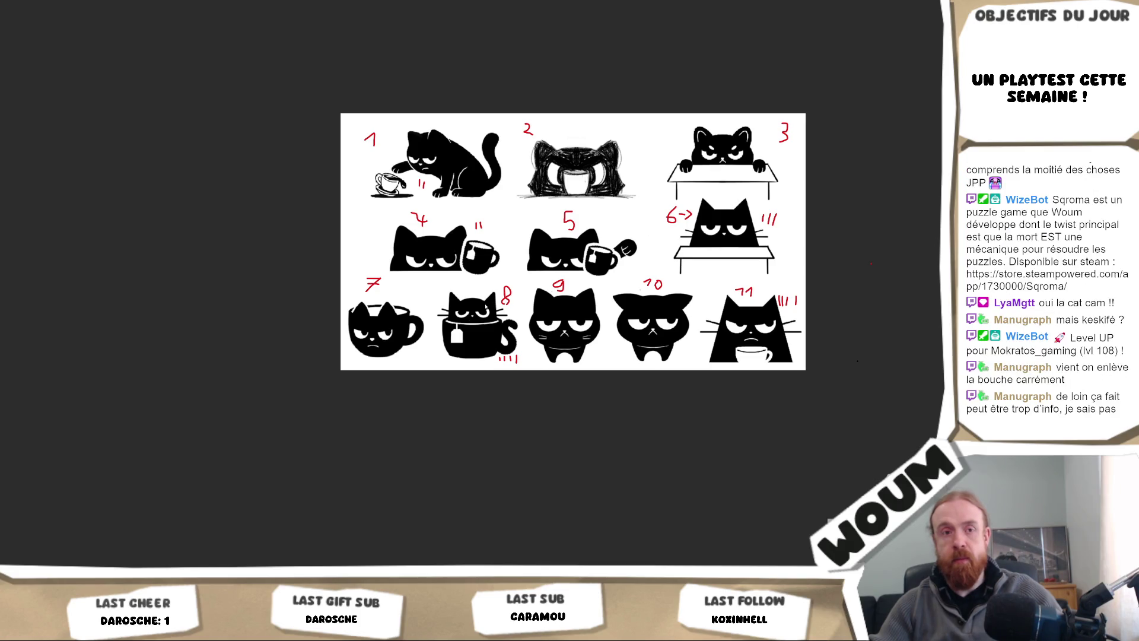
{"action": "scroll", "coordinate": [496, 319], "scroll_direction": "down", "scroll_amount": 3}
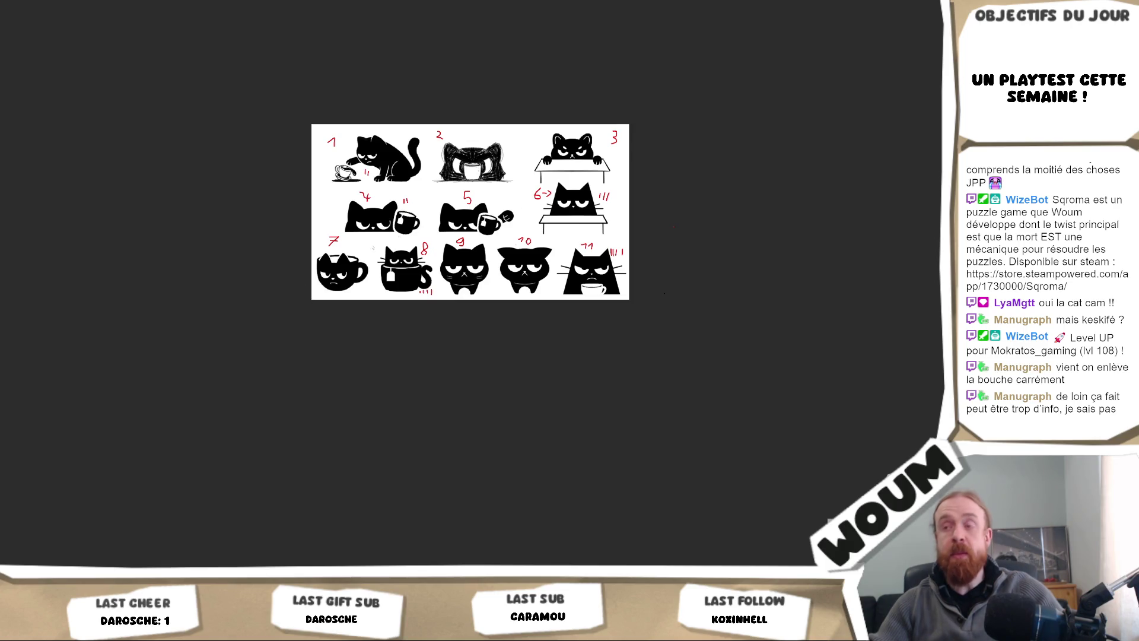
{"action": "scroll", "coordinate": [664, 293], "scroll_direction": "up", "scroll_amount": 5}
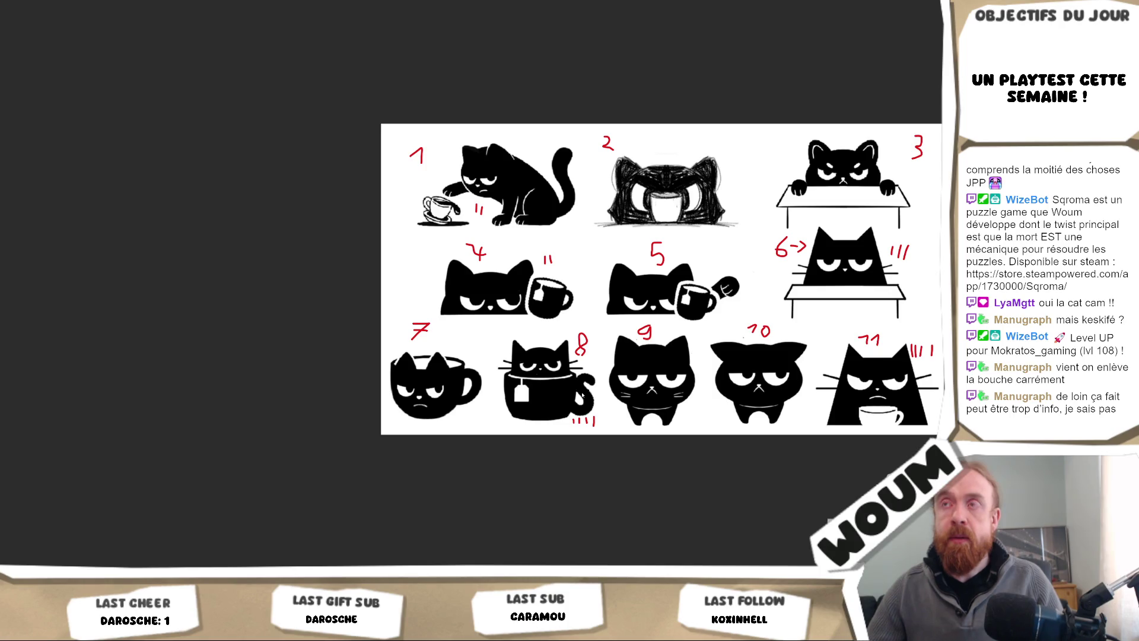
Step: Draw a small black upward-pointing pen mark between cats 7 and 8
{"action": "scroll", "coordinate": [581, 395], "scroll_direction": "up", "scroll_amount": 1}
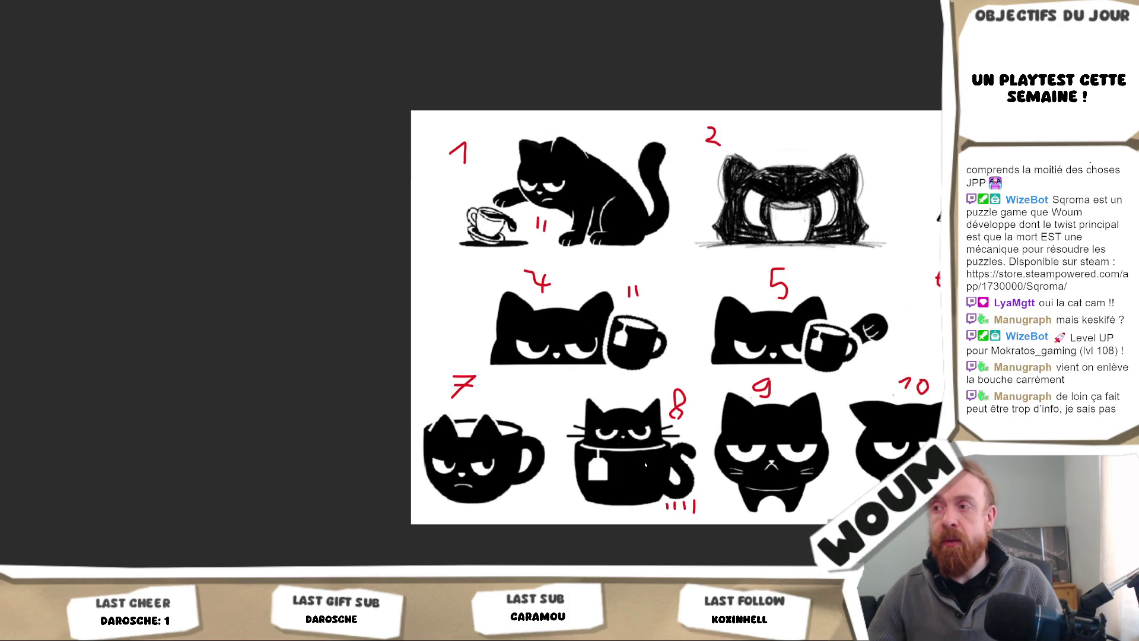
{"action": "scroll", "coordinate": [645, 465], "scroll_direction": "down", "scroll_amount": 1}
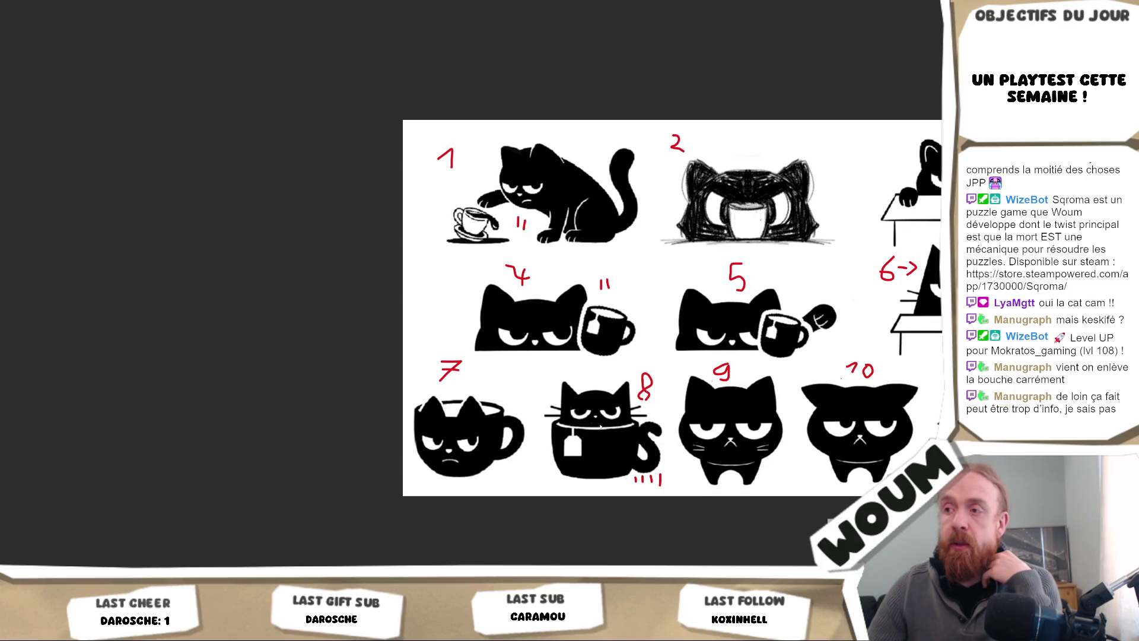
{"action": "mouse_move", "coordinate": [537, 421]}
{"action": "left_mouse_down"}
{"action": "mouse_move", "coordinate": [538, 378]}
{"action": "mouse_move", "coordinate": [546, 384]}
{"action": "left_mouse_up"}
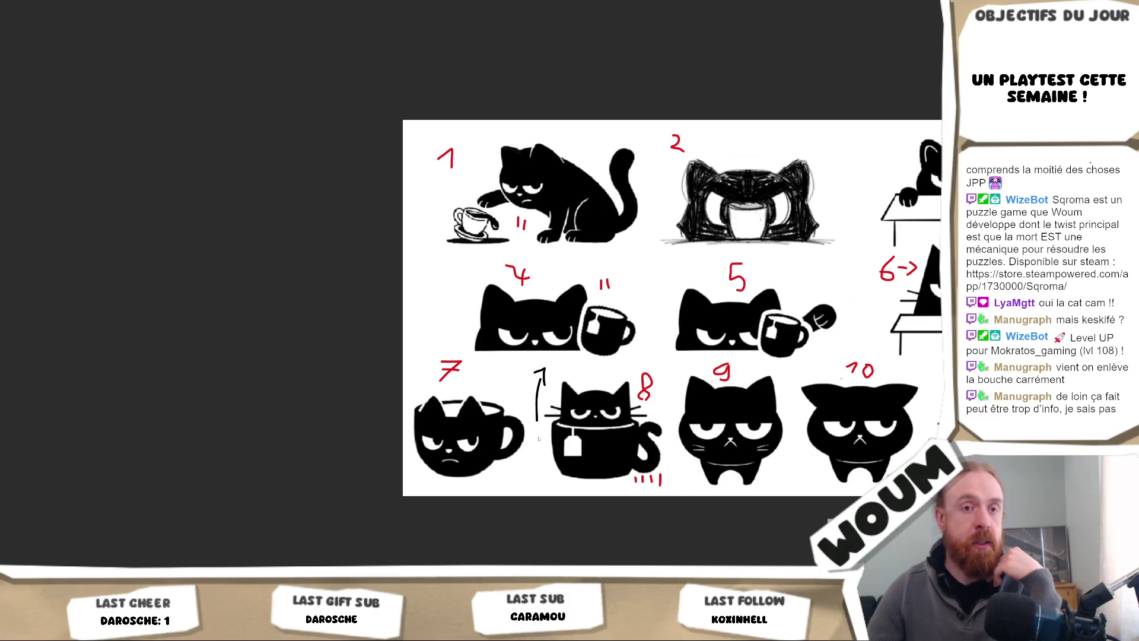